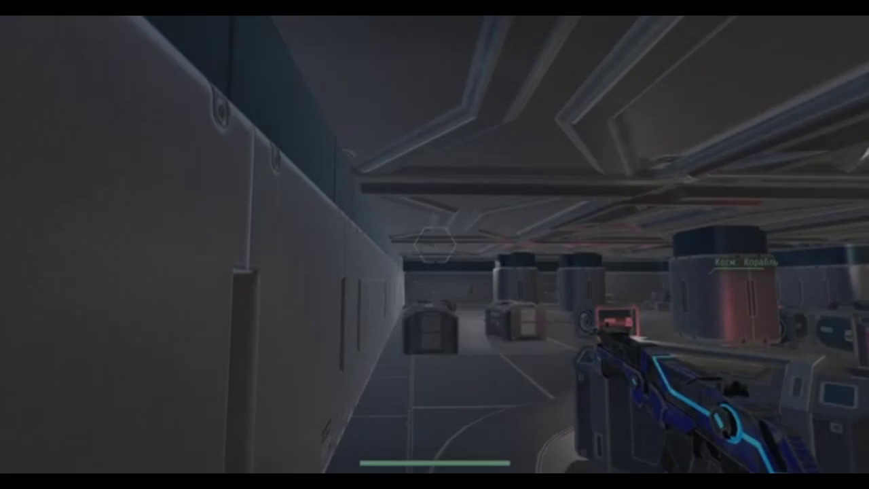
Step: Rewind the gameplay clip to 0:04, resume playback, and bring up the playback settings
mouse_move(465, 362)
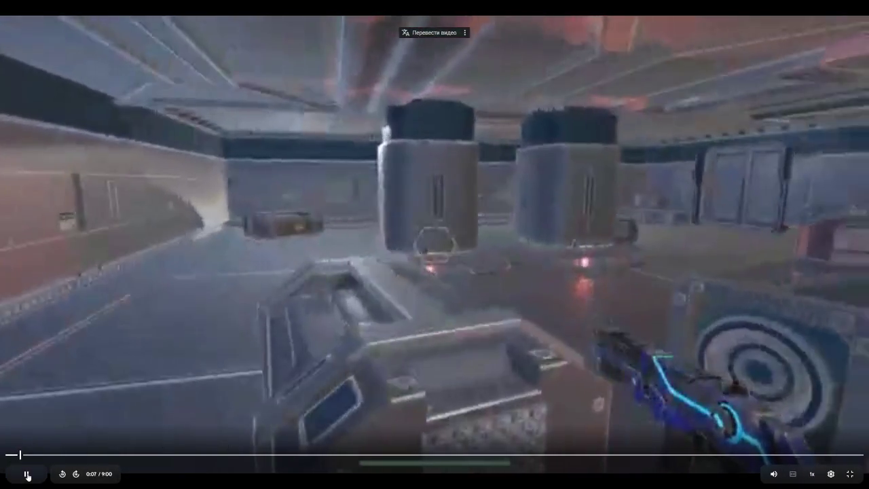
click(709, 455)
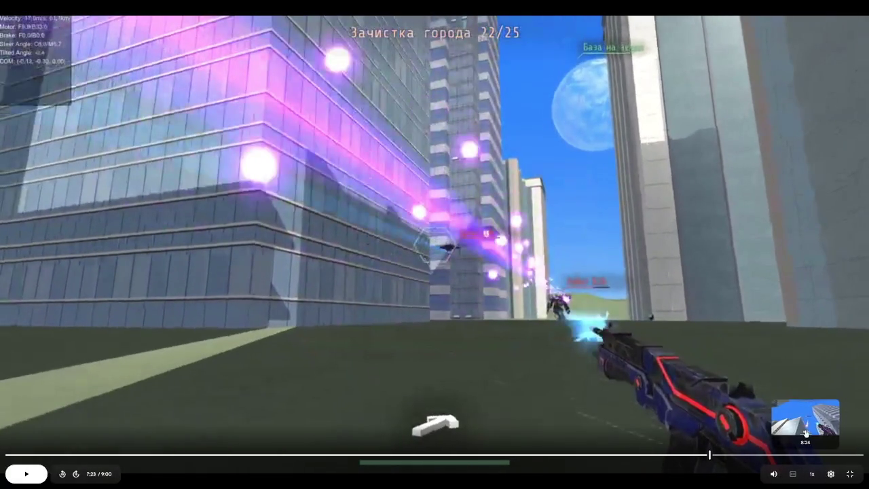
click(30, 455)
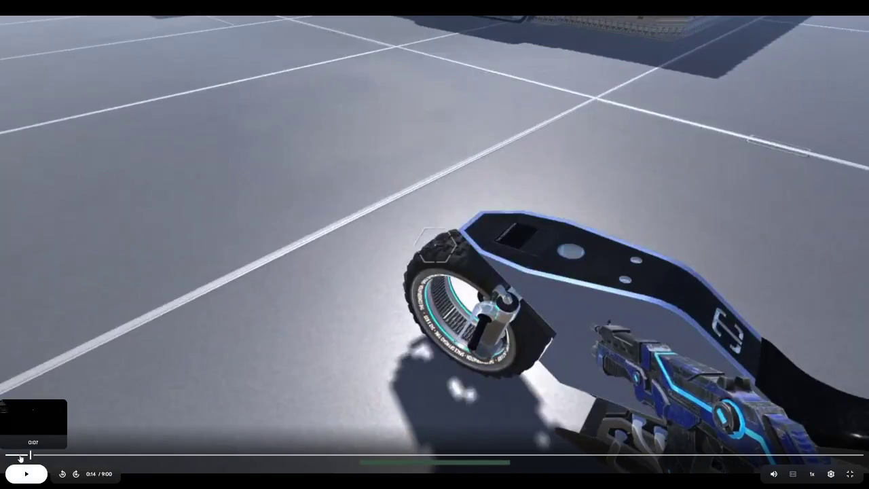
click(16, 455)
click(25, 475)
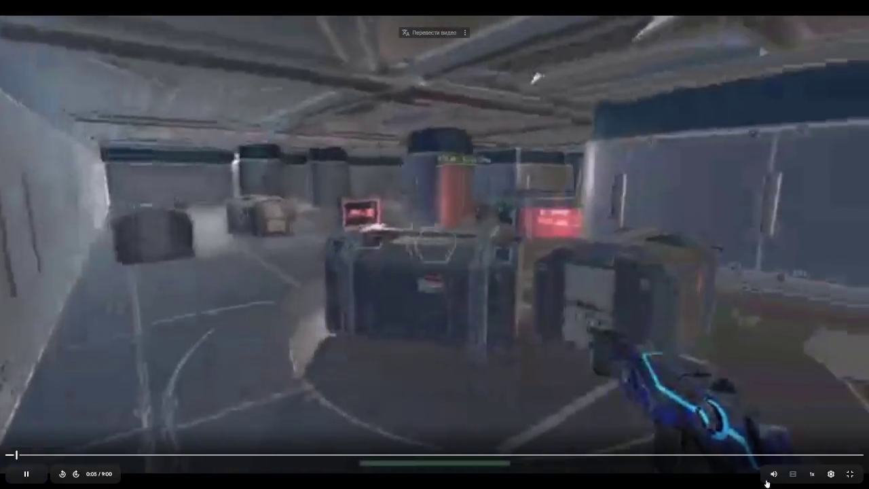
mouse_move(774, 476)
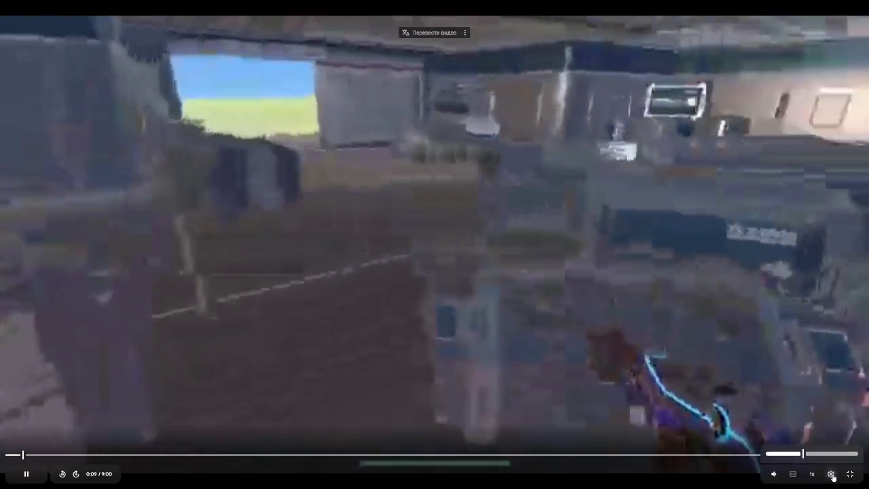
click(831, 473)
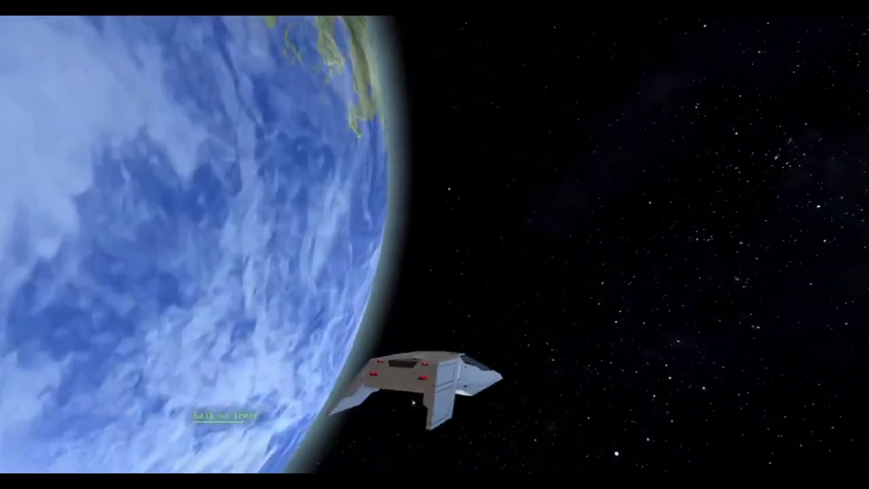
Step: Pause the space-game clip, then let it play to the ship skimming the cloudy grey surface
key(space)
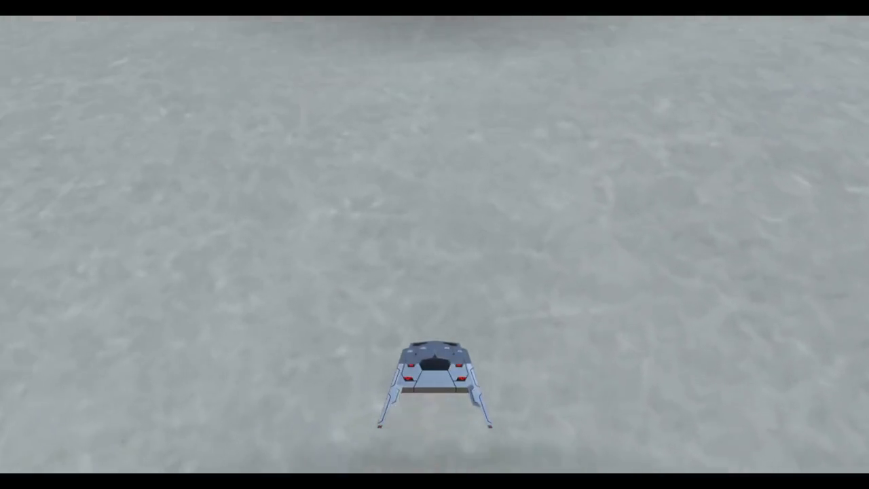
Step: Seek the space-game clip back to about 2:30 and let it play into the moon scenes
key(Left)
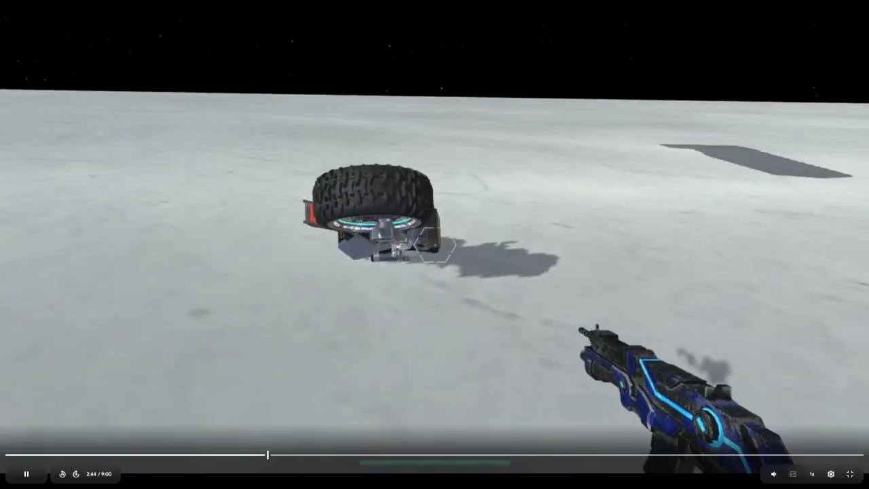
key(Left)
key(Left)
key(Left)
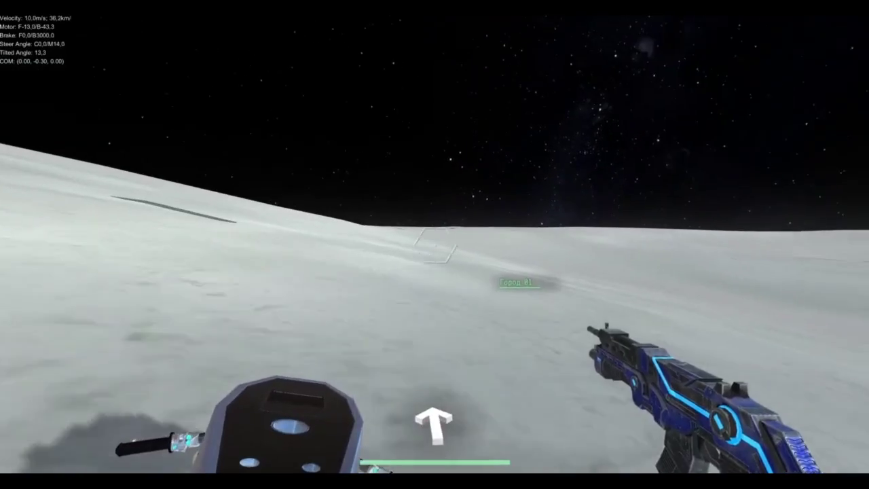
Step: Skip the clip forward past the rover lift-off to the ship descending toward the city
key(f)
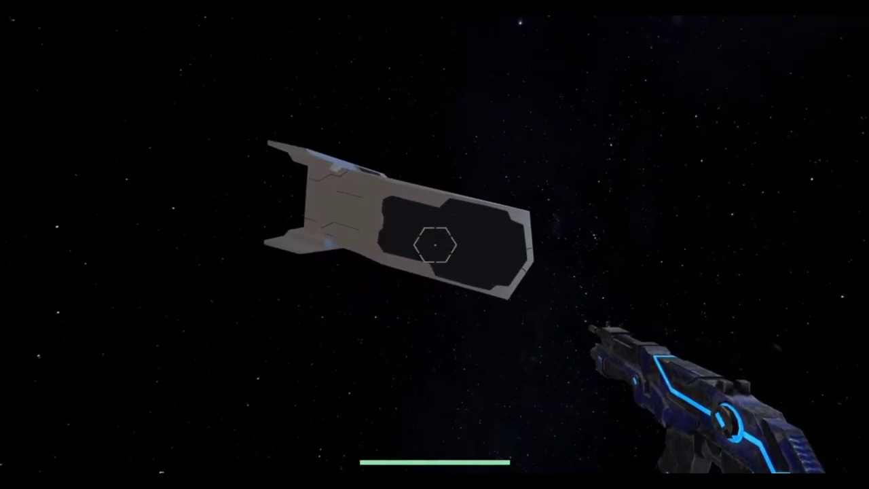
key(w)
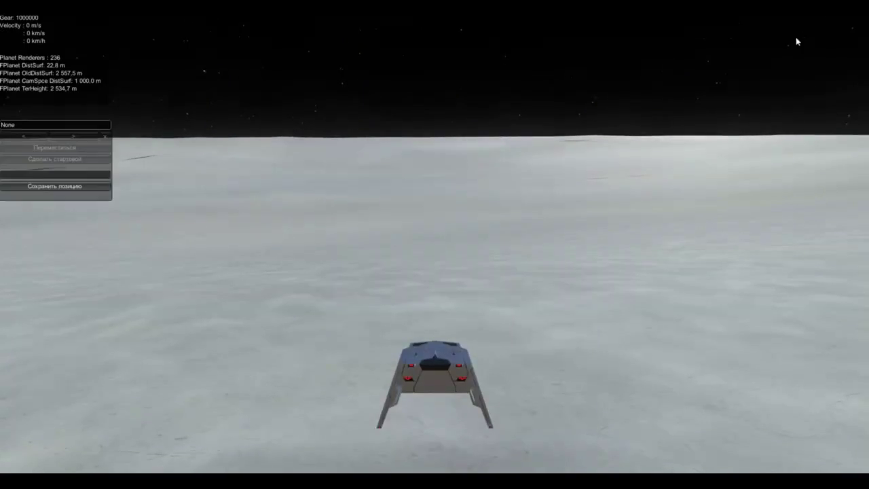
key(w)
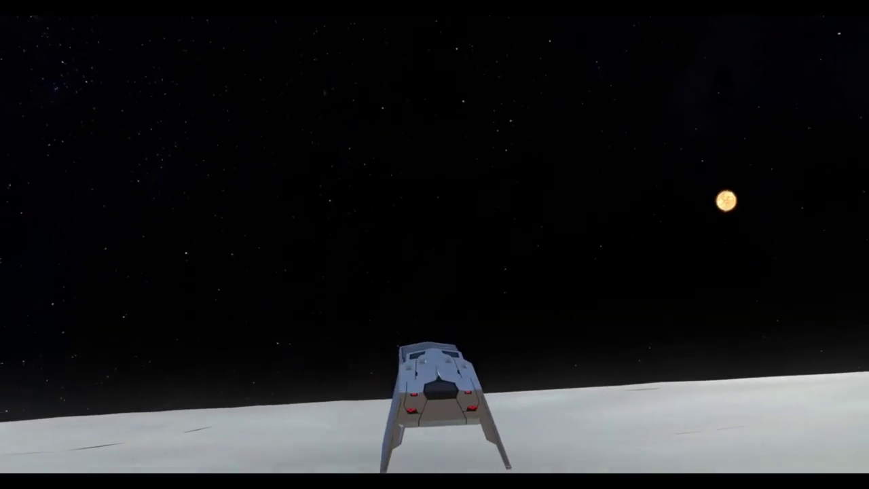
key(a)
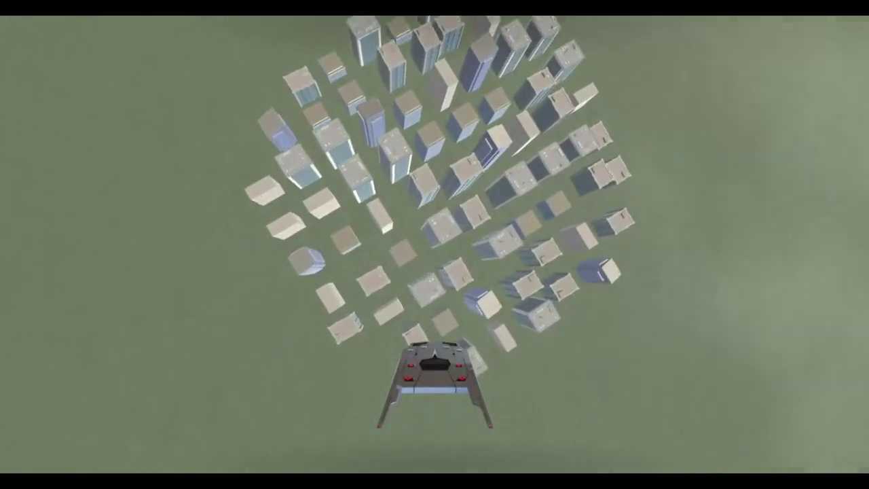
Step: Jump back to Earth seen from space and play on until the drone counter reads 18/25
key(Left)
key(Left)
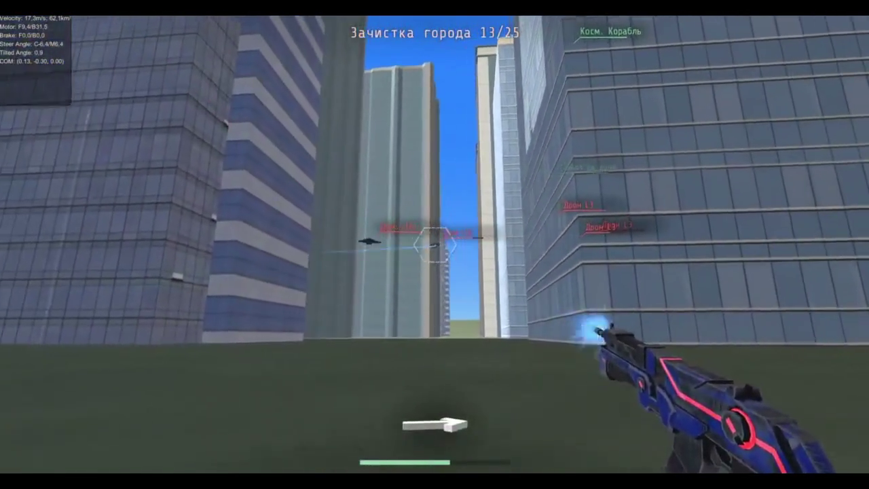
mouse_move(743, 359)
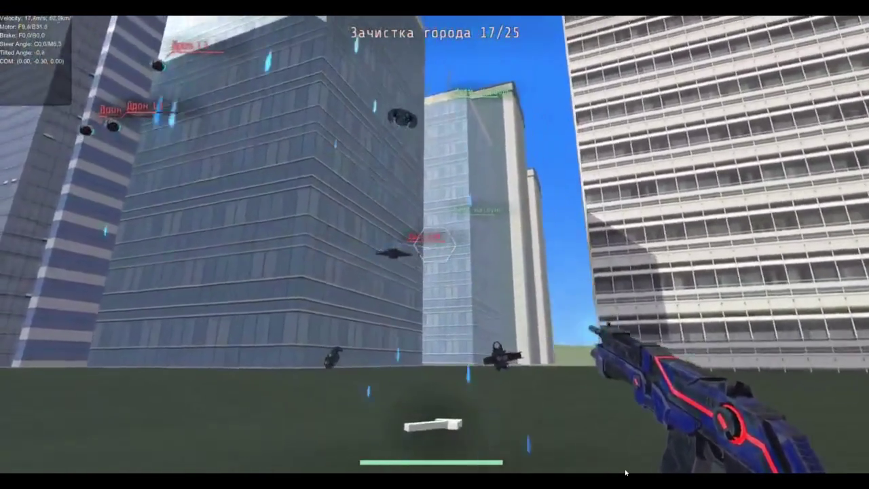
mouse_move(629, 471)
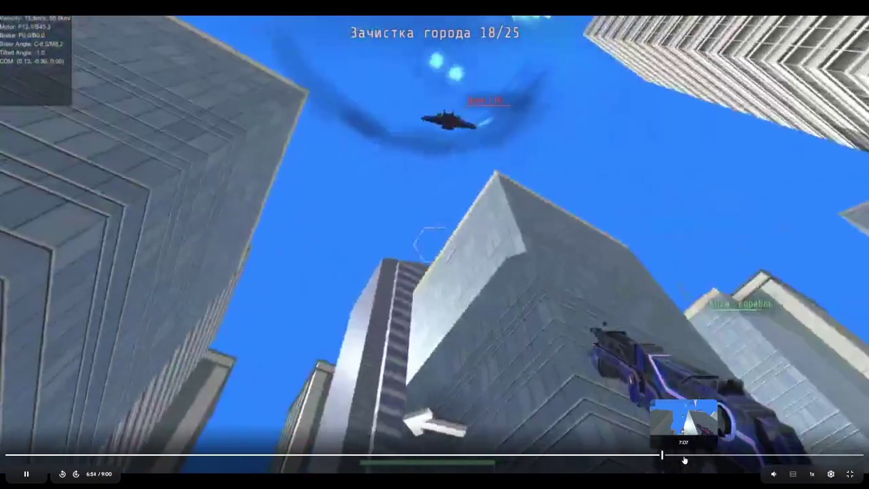
Step: Skim the video ahead through 7:07, 7:28 and 7:50, pause, then jump to 8:35
click(684, 460)
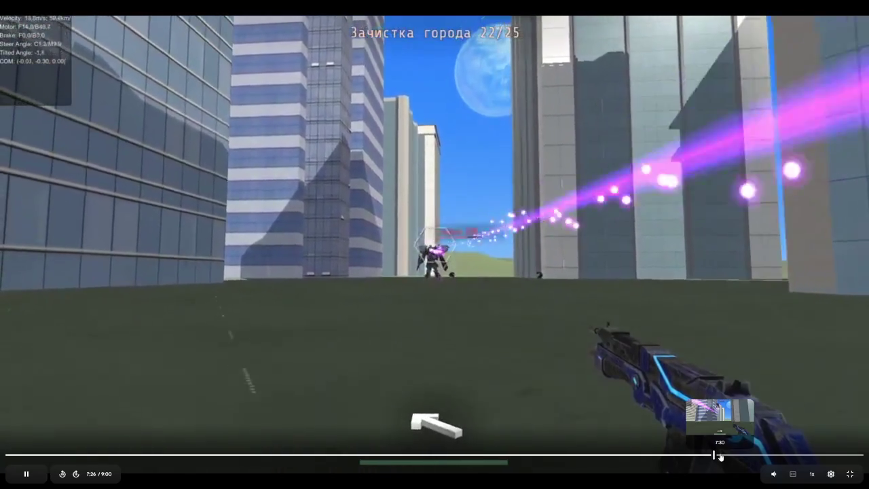
click(722, 454)
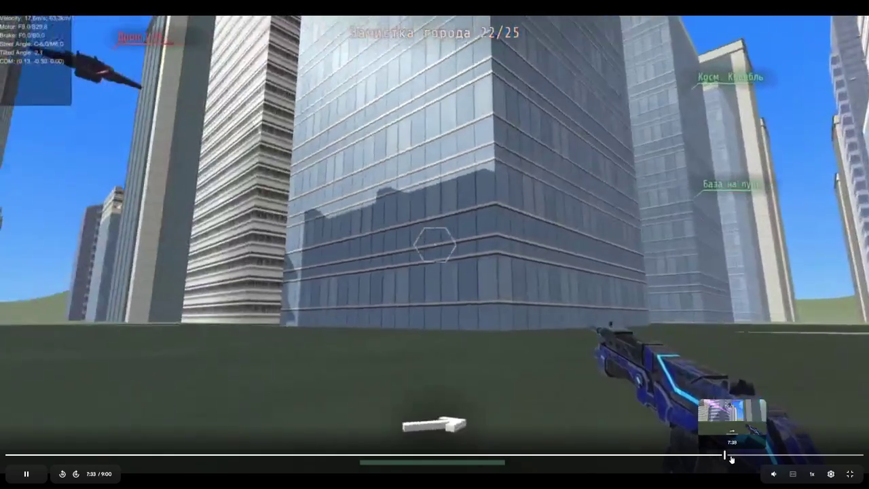
click(717, 457)
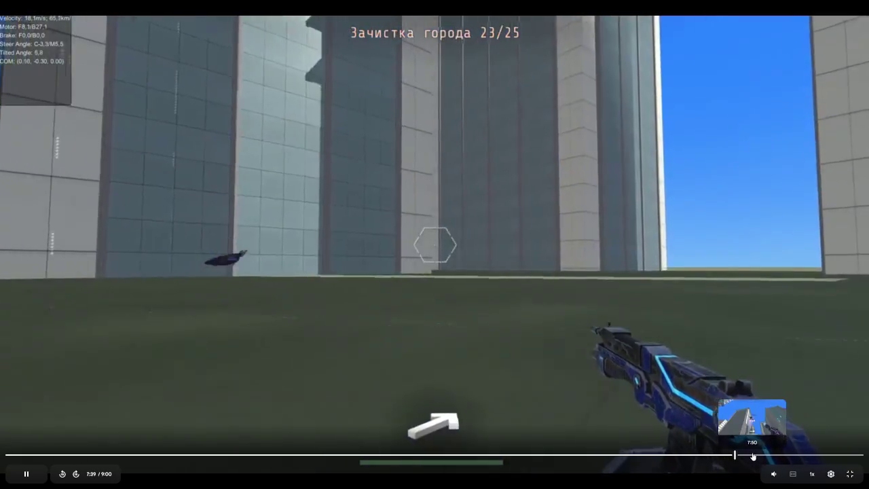
click(753, 456)
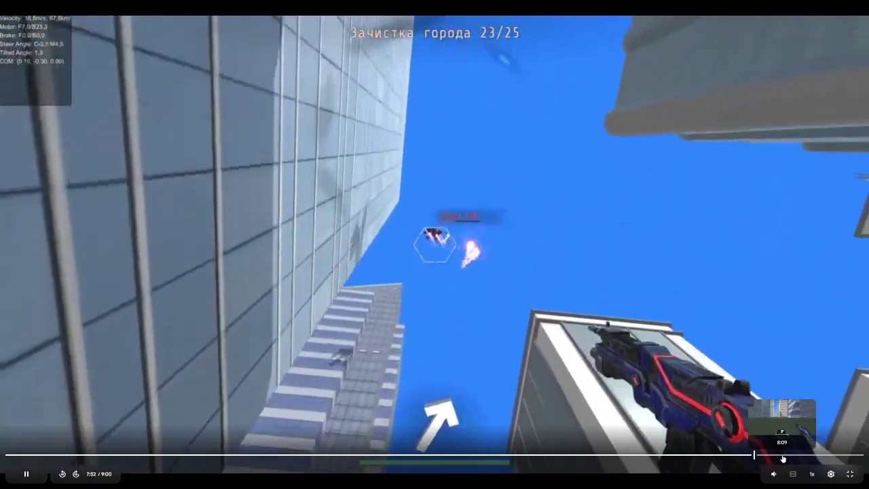
key(space)
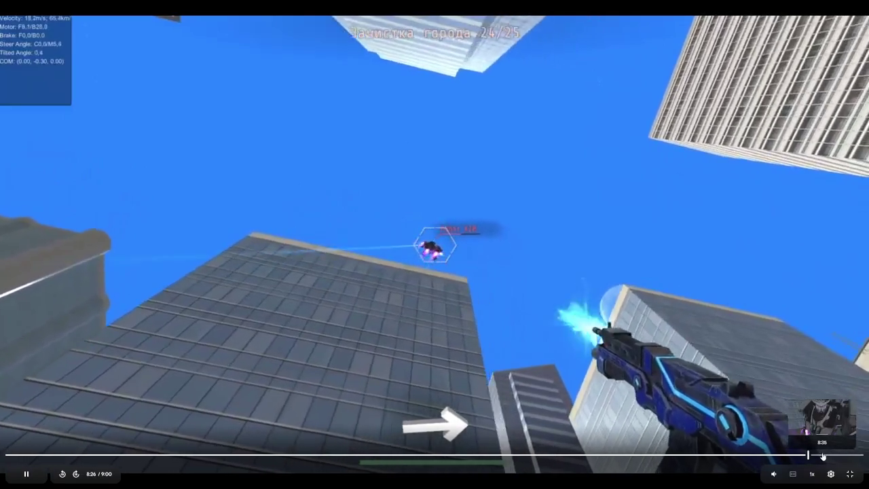
click(823, 455)
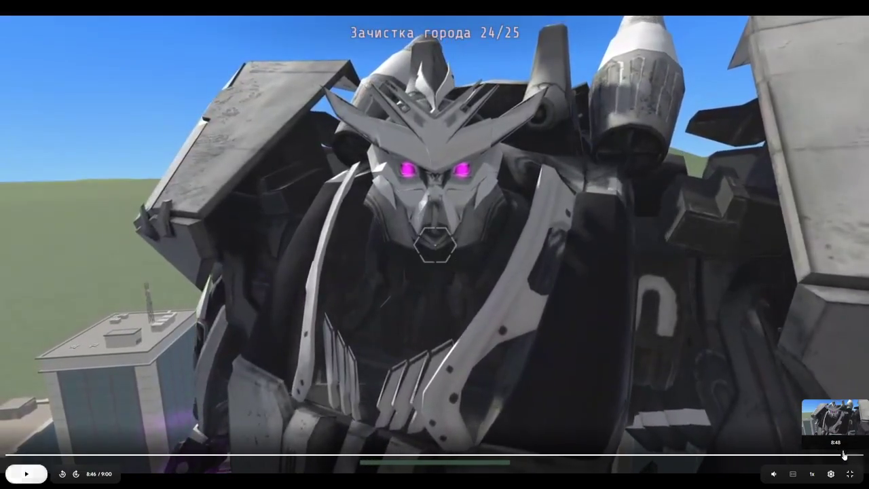
Step: Jump to the 8:49 robot shot and the game-over screen, then drag back near the start
click(845, 455)
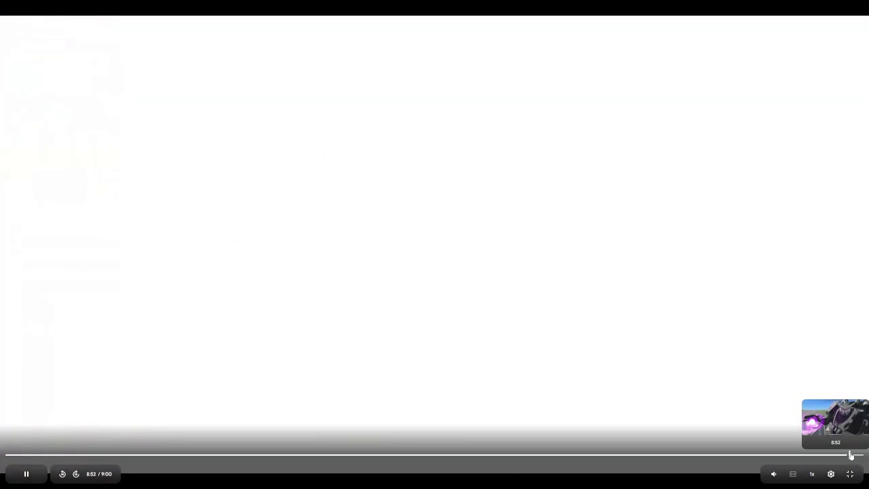
click(854, 455)
mouse_move(109, 458)
mouse_down()
mouse_move(93, 456)
mouse_move(140, 458)
mouse_move(106, 459)
mouse_up()
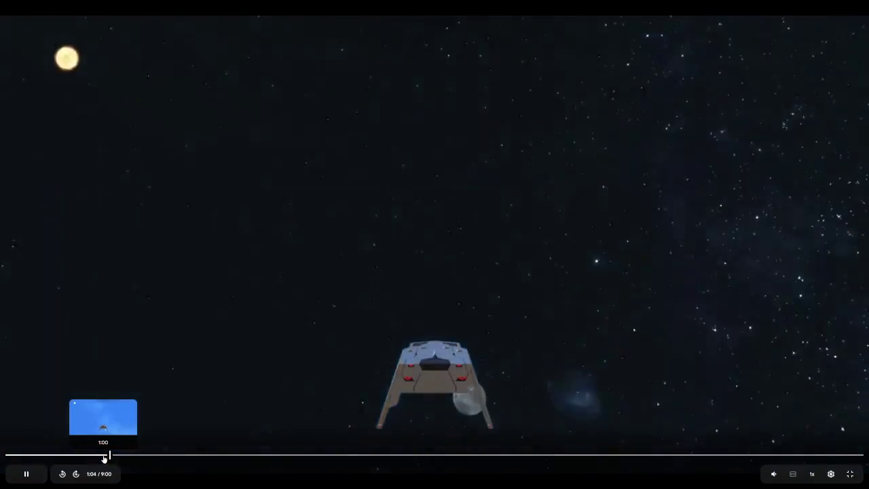
Step: Seek from 1:00 past the 1:23 starfield to the planet view and pause during the ocean flight
click(104, 458)
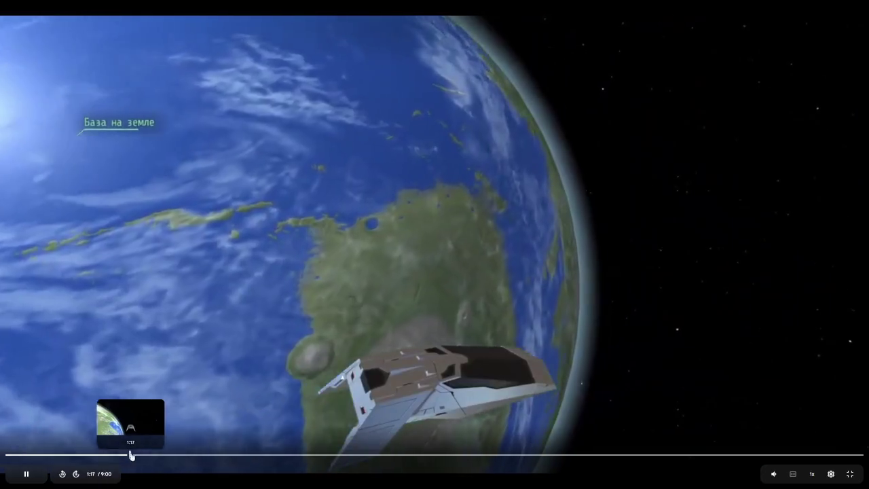
click(141, 455)
mouse_move(145, 455)
mouse_down()
mouse_move(188, 457)
mouse_move(170, 457)
mouse_up()
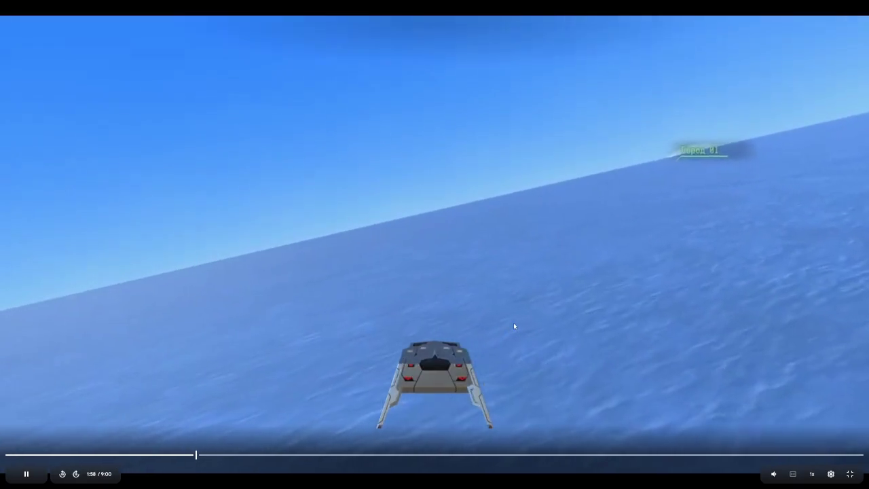
click(514, 326)
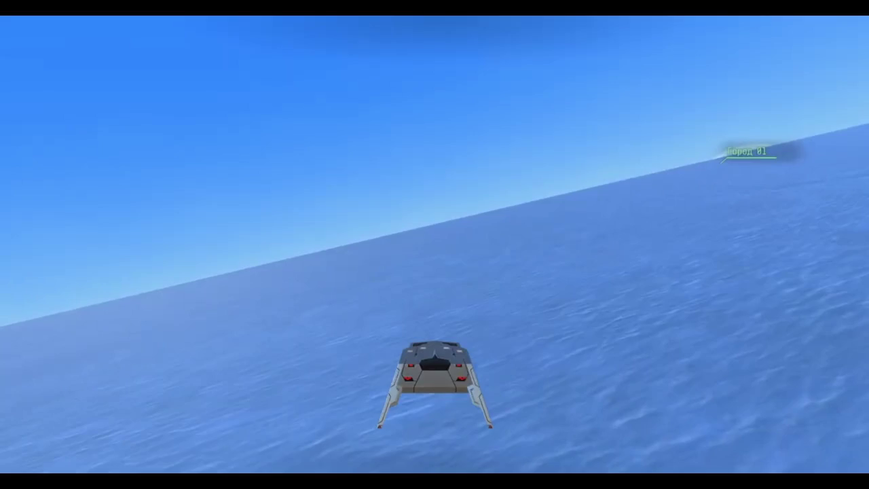
Step: Scrub ahead from 2:39 to the on-foot gun-and-HUD scene at 2:57 and exit fullscreen
mouse_move(438, 260)
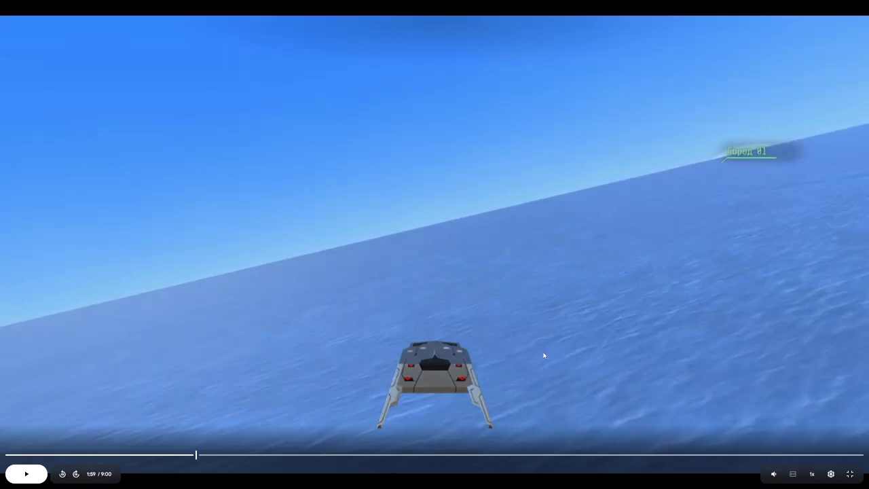
click(261, 459)
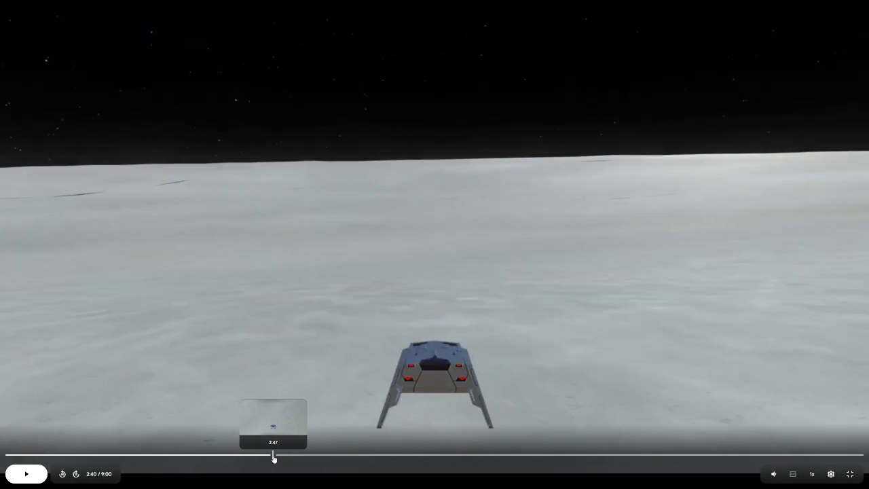
drag(274, 458, 307, 459)
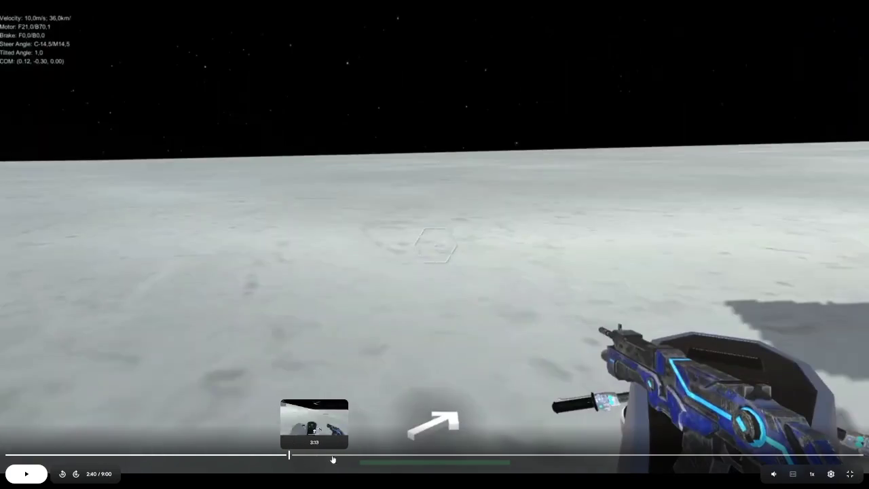
click(850, 474)
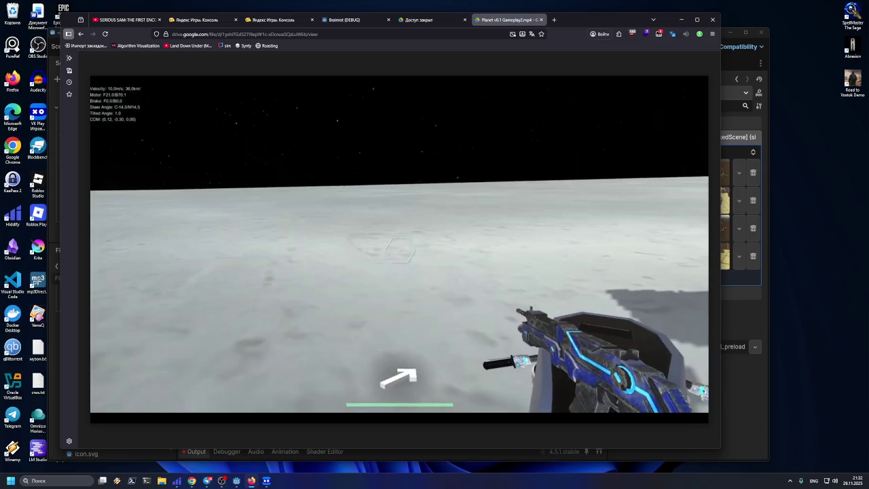
Step: Go back from the Drive video page to Firefox's blank new-tab page
mouse_move(351, 233)
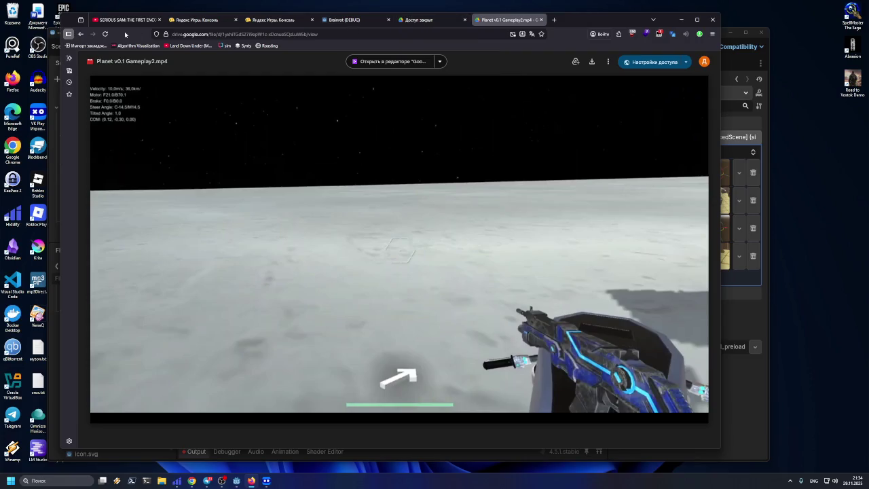
click(81, 34)
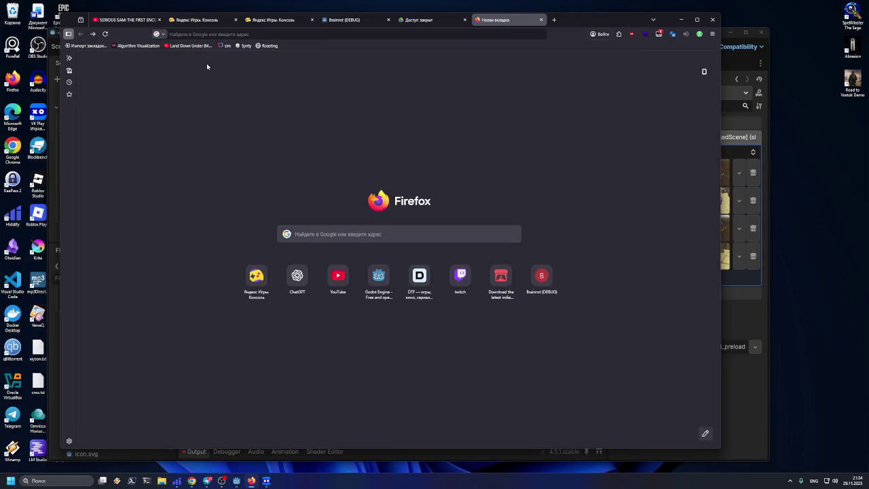
Step: In the YouTube tab, search 'mass efect' and open the Mass Effect 1 Legendary Edition walkthrough
click(124, 20)
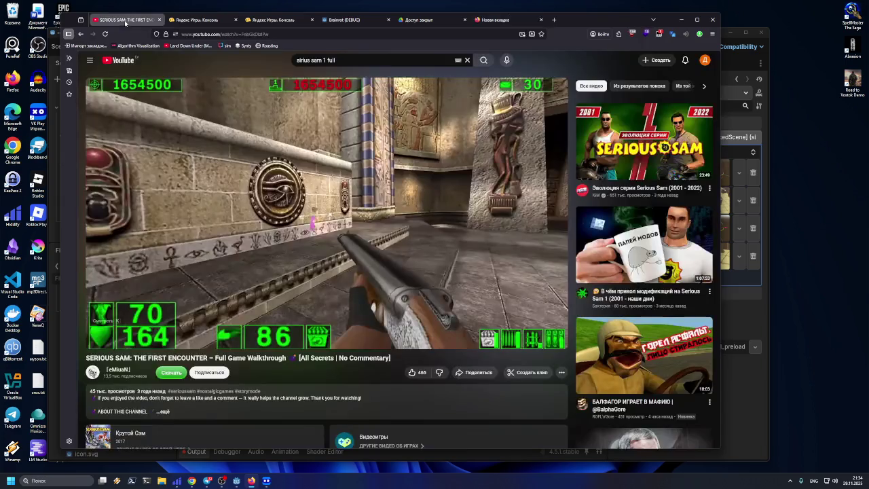
click(336, 62)
key(ctrl+BackSpace)
key(ctrl+BackSpace)
text(mass efec)
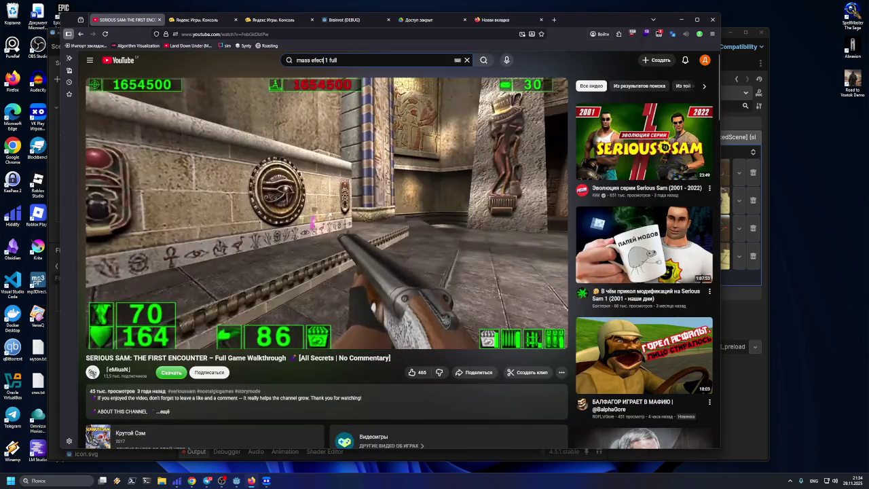
text(t)
key(Return)
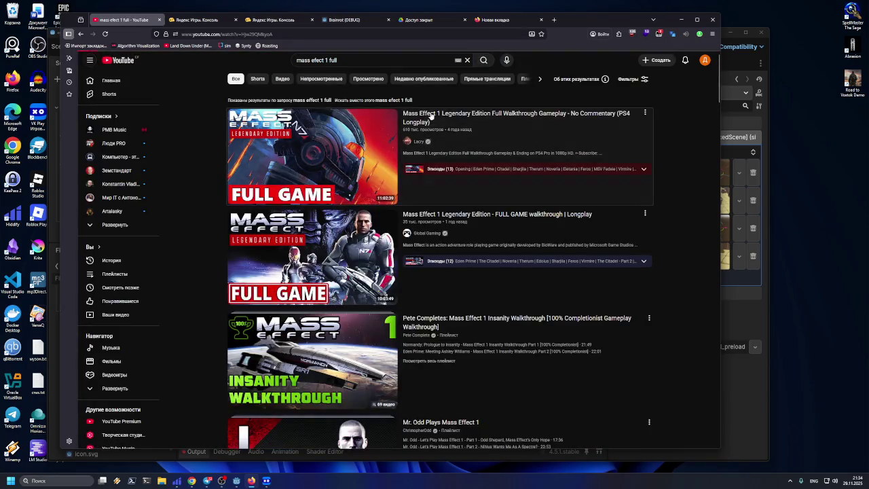
click(436, 117)
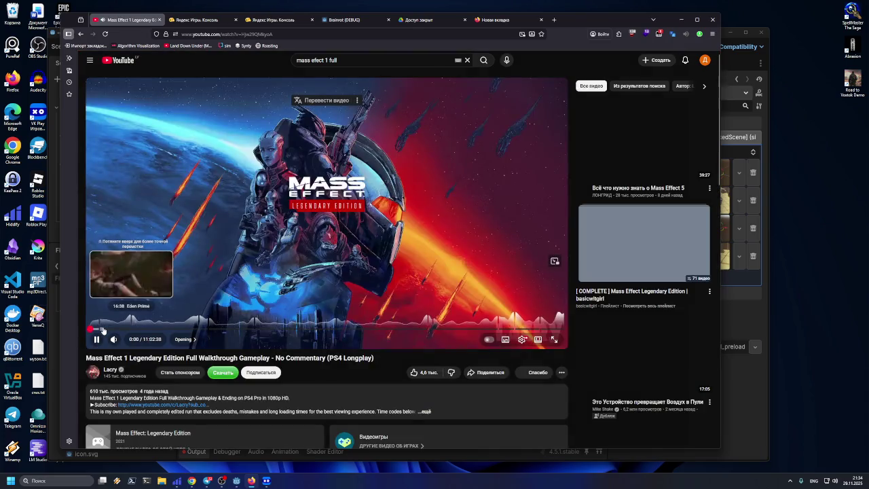
Step: Seek the walkthrough through 16:38, 32:21 and 42:10, pause, and scrub to about 3:04:20
click(102, 330)
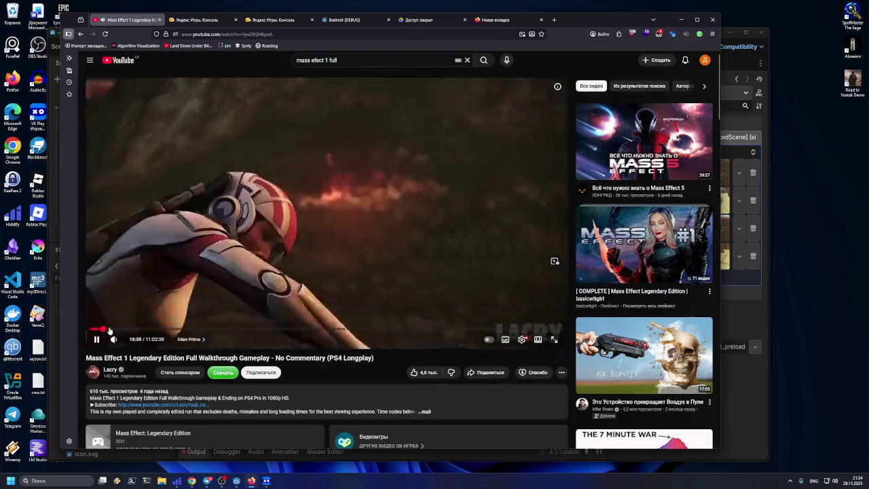
click(111, 330)
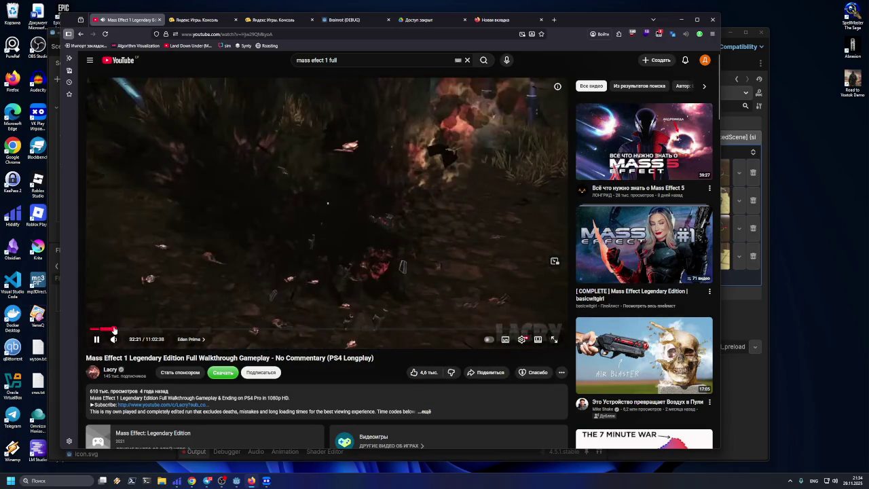
click(120, 330)
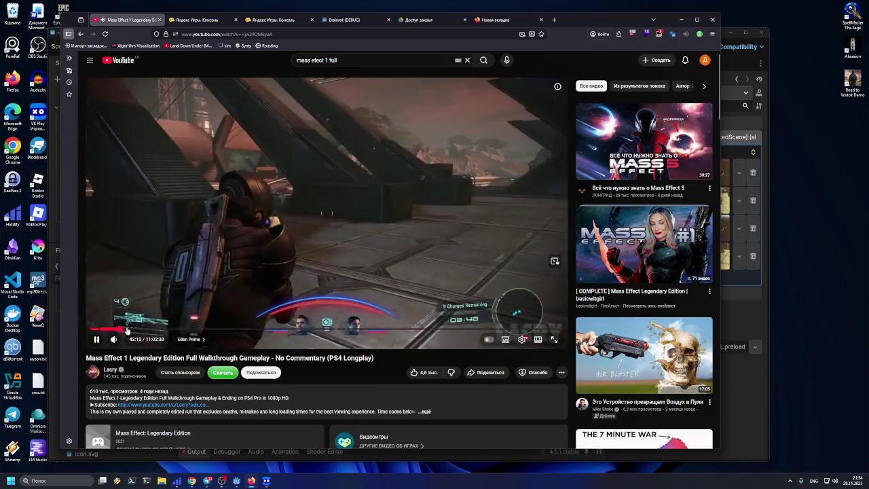
click(216, 262)
drag(128, 331, 151, 331)
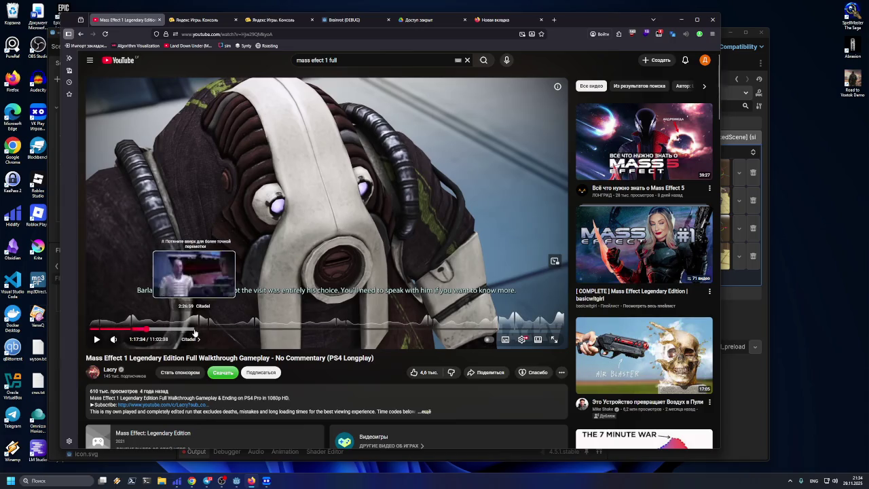
drag(215, 332, 223, 333)
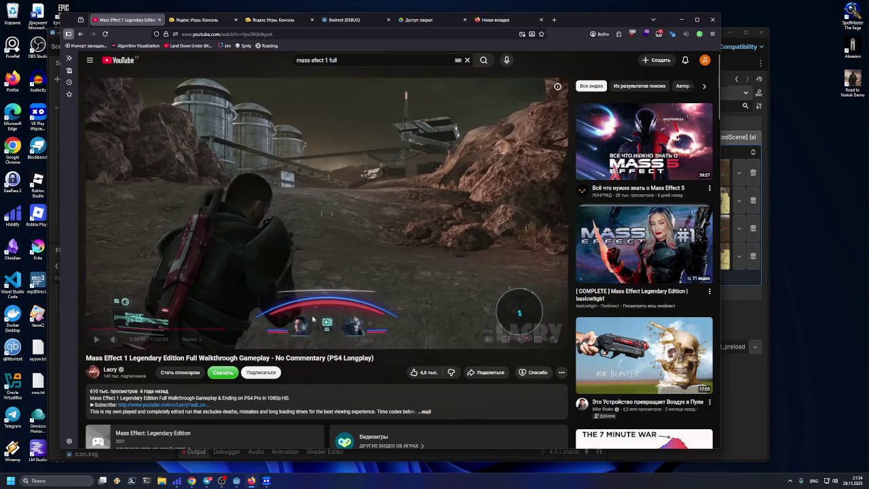
Step: Search YouTube for 'mass effect прохождение' and open the Mass Effect walkthrough playlist
click(325, 60)
text(1)
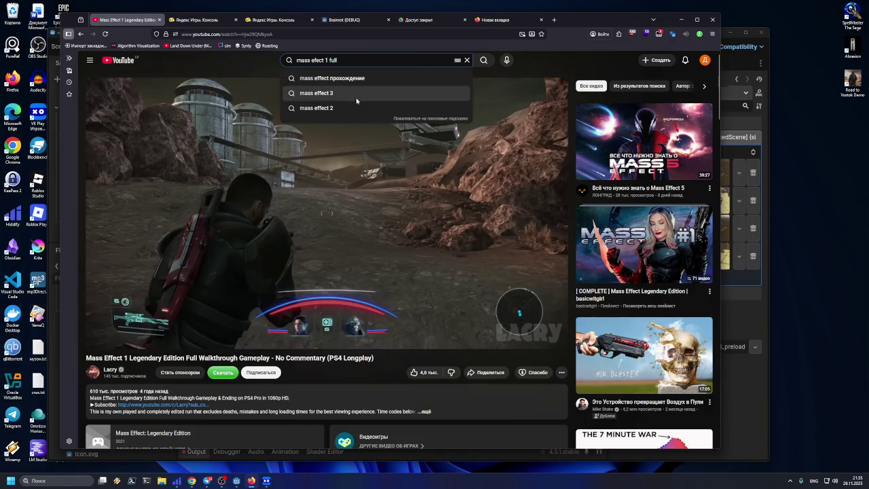
click(354, 79)
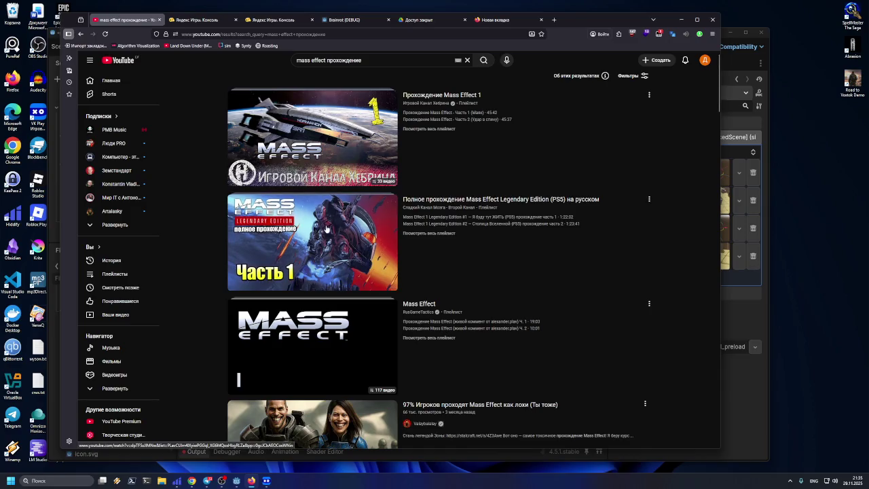
scroll(333, 246, down, 2)
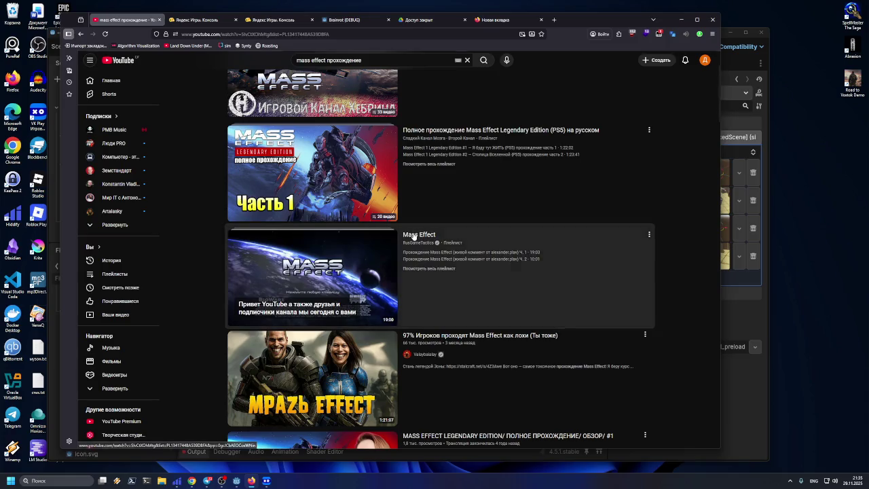
click(413, 235)
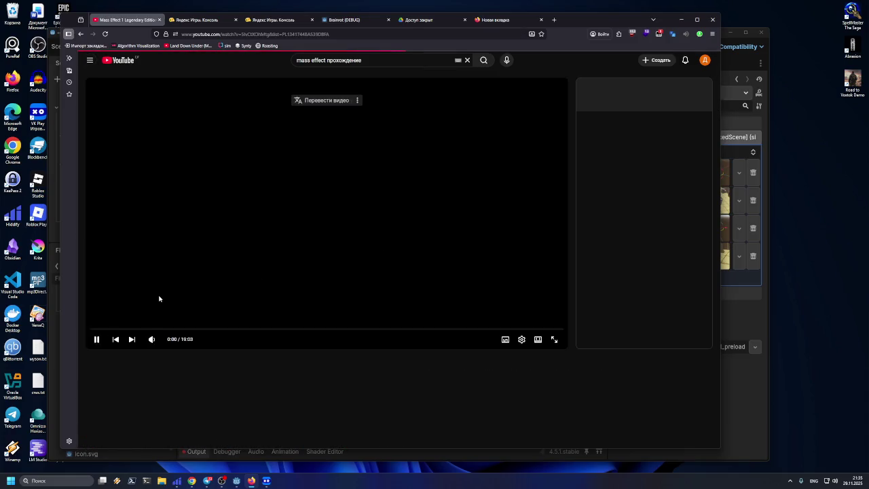
Step: Skim part 1 past the menus and profile screens to class selection and face customization
click(124, 330)
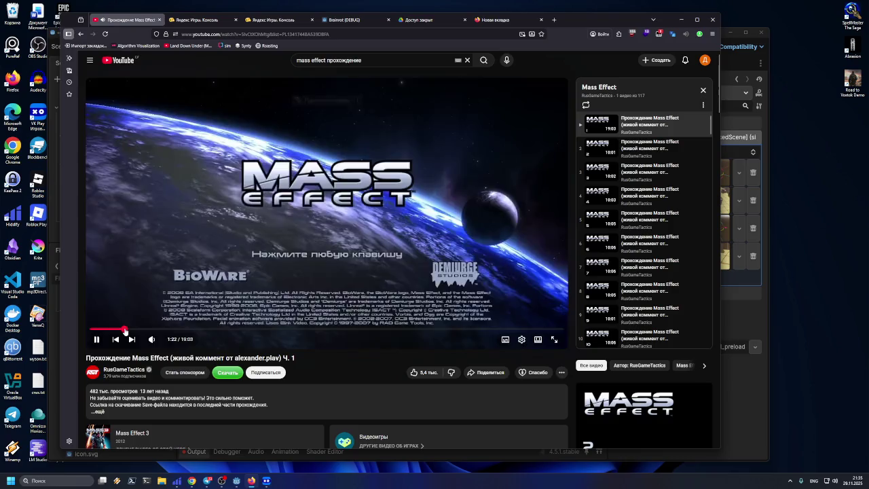
click(149, 330)
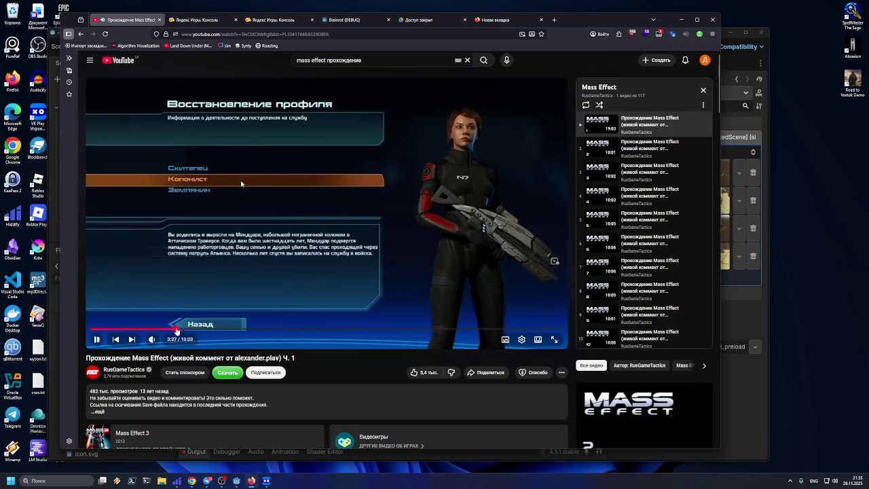
click(187, 330)
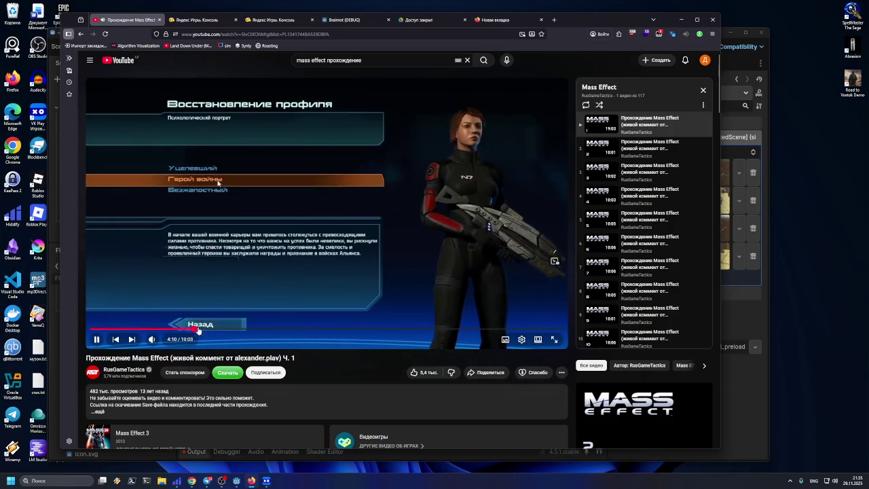
click(212, 331)
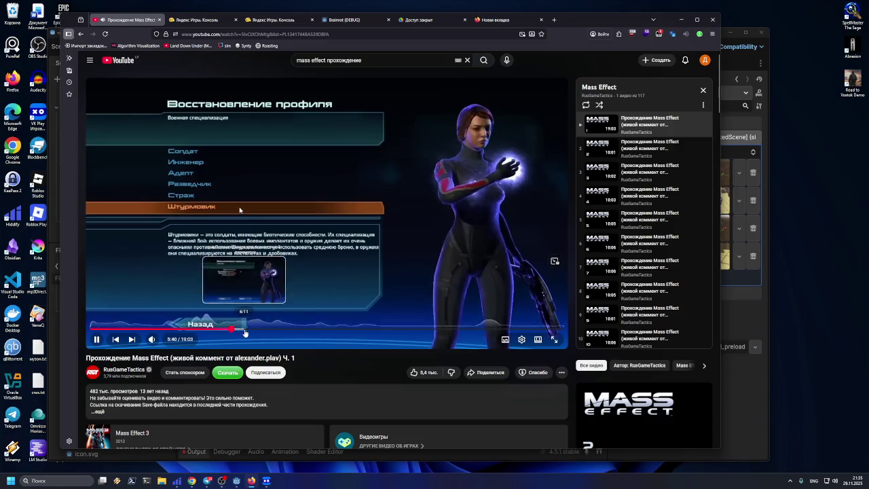
click(275, 330)
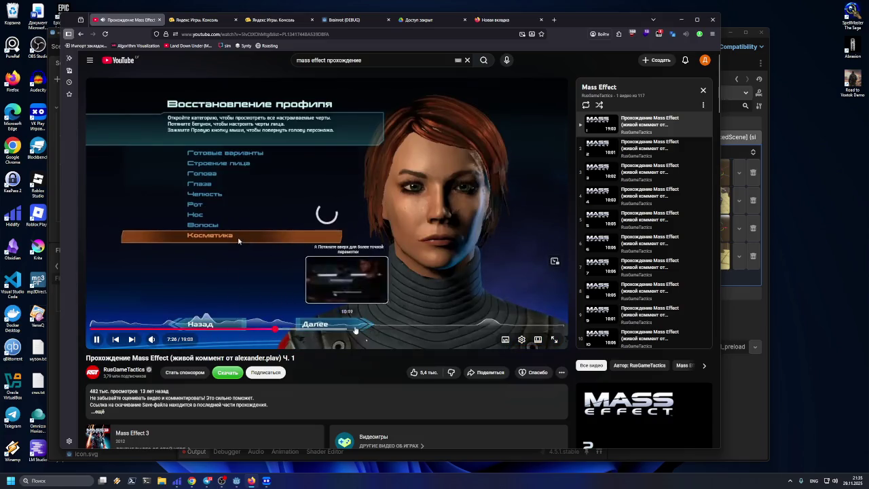
Step: Move to part 2, skim it at 3:34, 5:20, 7:18 and about 8:56, then select part 3
click(649, 147)
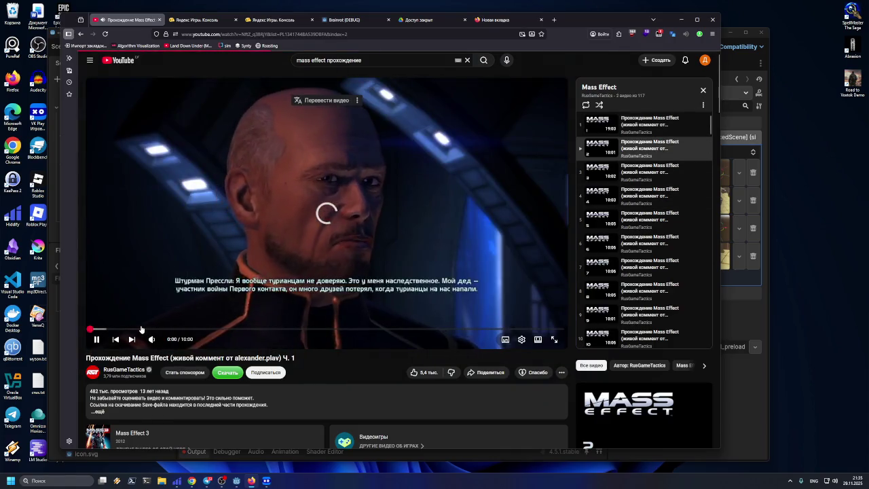
click(259, 329)
click(274, 329)
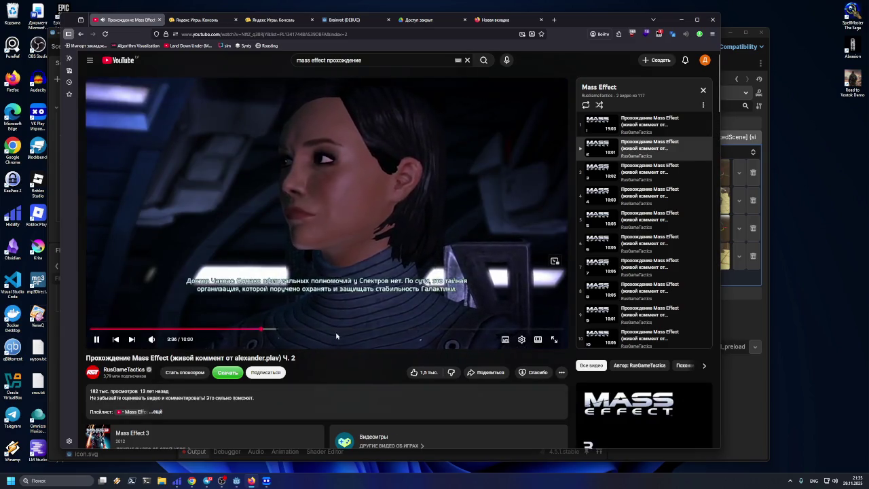
click(343, 330)
click(437, 330)
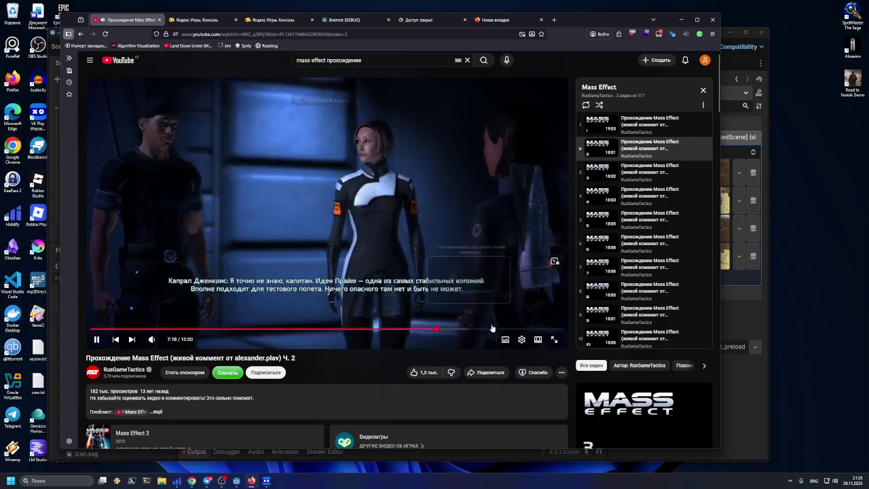
click(514, 330)
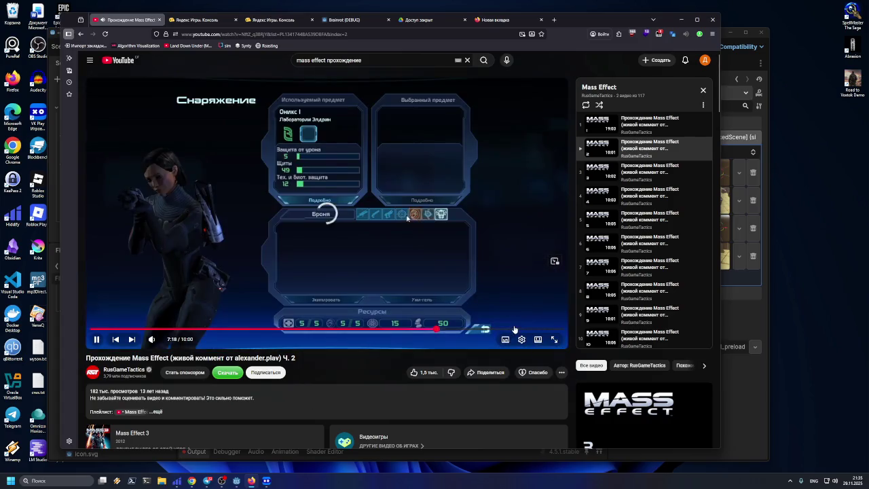
click(592, 178)
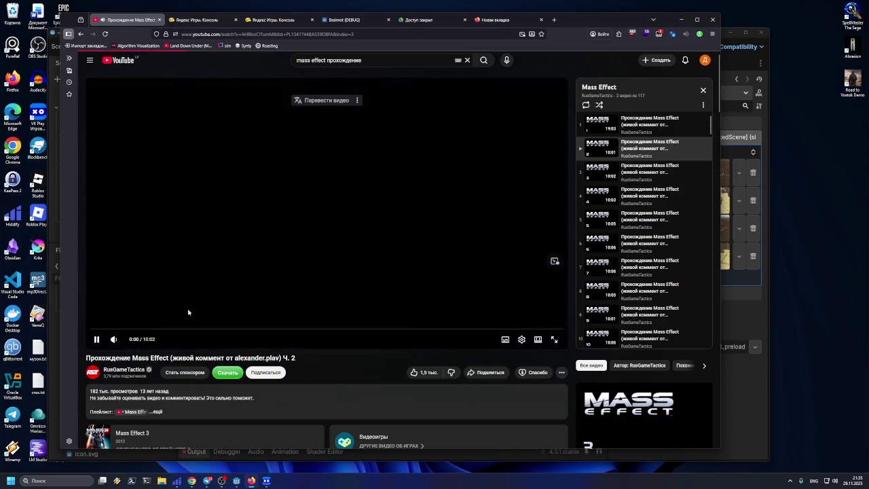
Step: Play part 3, skim ahead to around 5:36 and a later scene, then switch to part 4
click(171, 329)
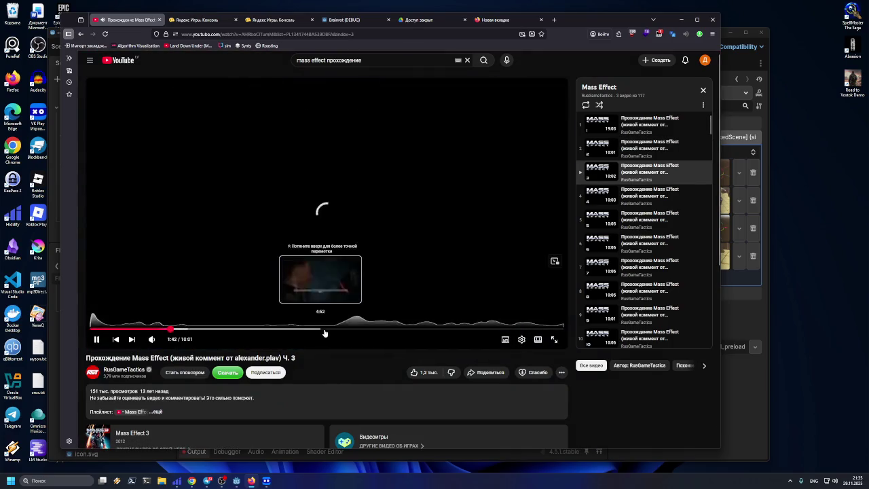
click(354, 330)
click(382, 330)
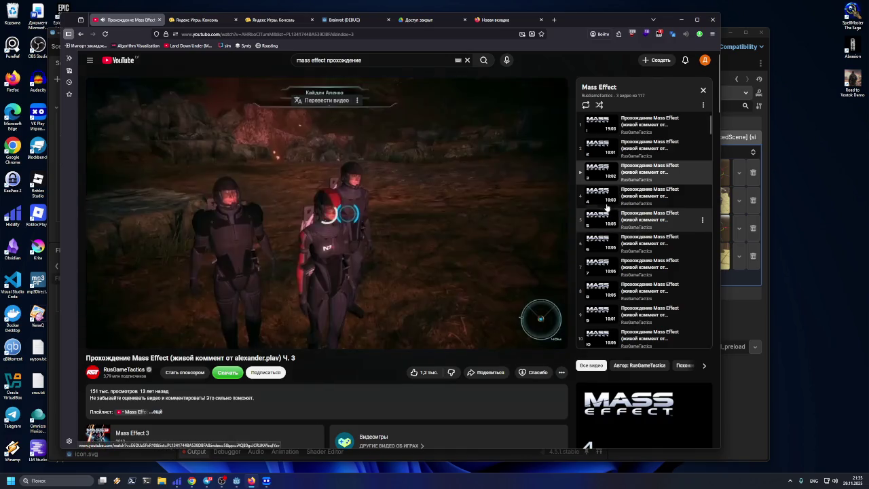
click(607, 204)
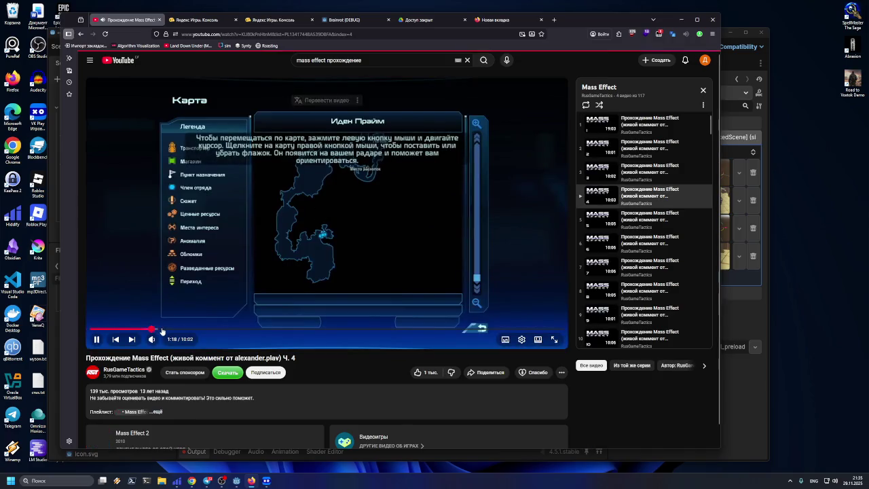
Step: Skip through the next parts with Shift+N, seeking to 4:18 and 7:01, on to parts 8 and 9
key(shift+n)
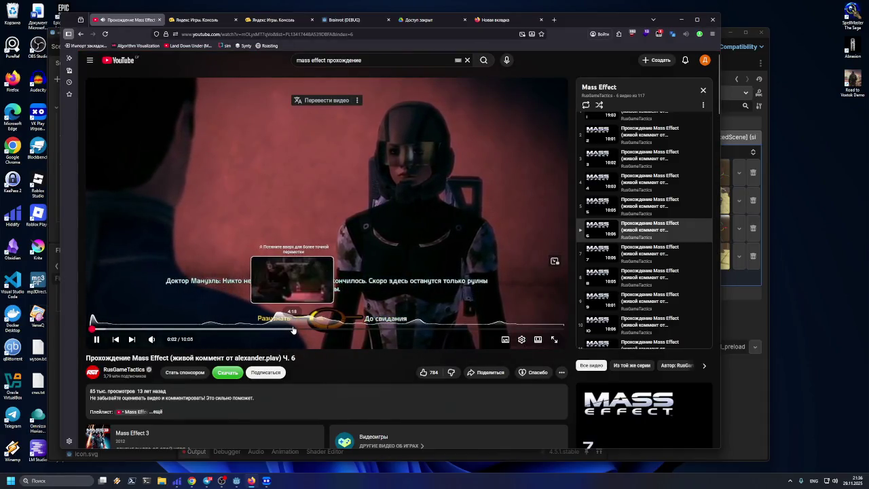
click(293, 329)
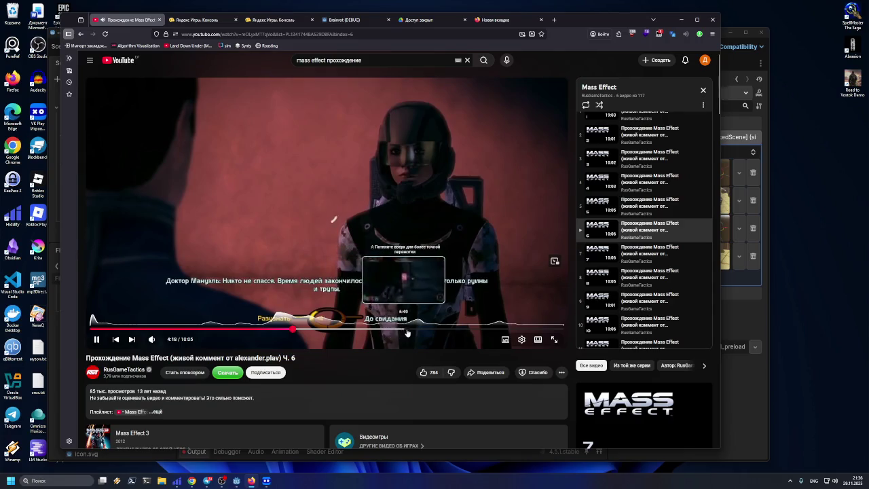
click(420, 329)
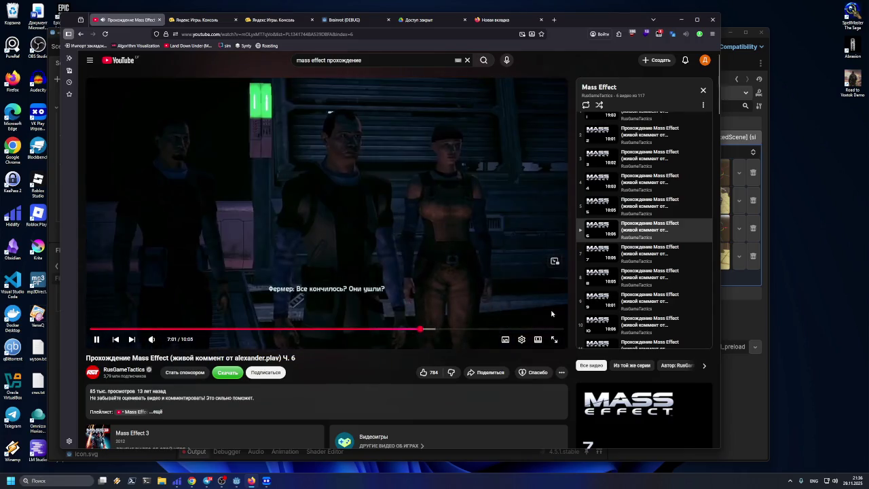
key(shift+n)
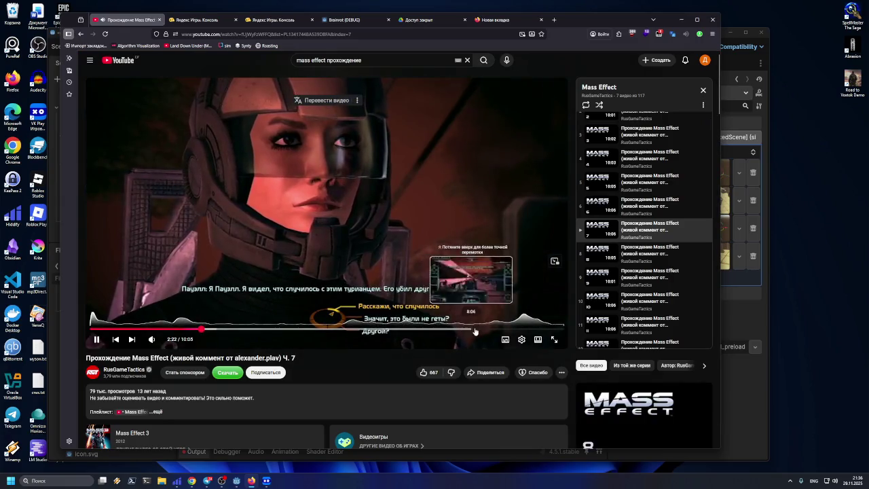
click(475, 332)
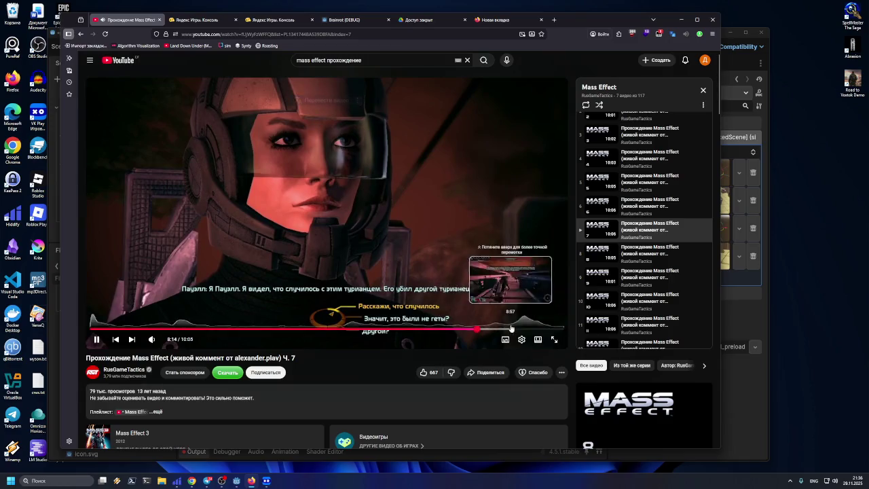
click(597, 256)
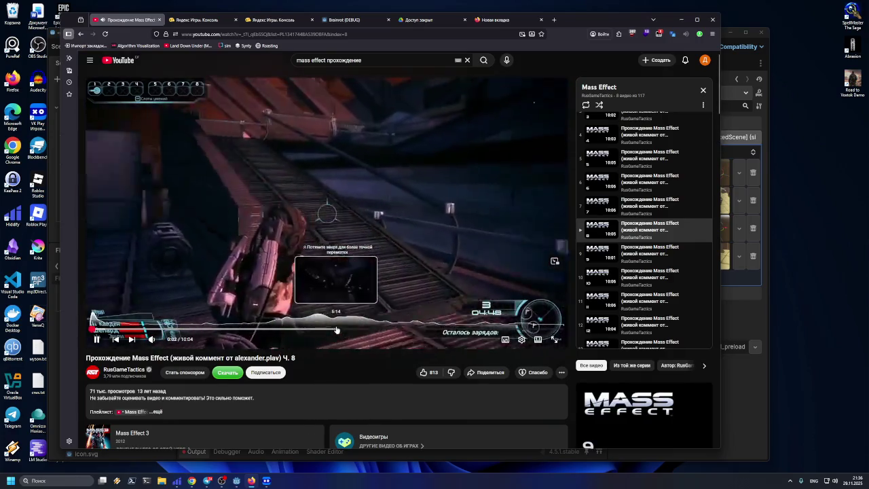
click(617, 245)
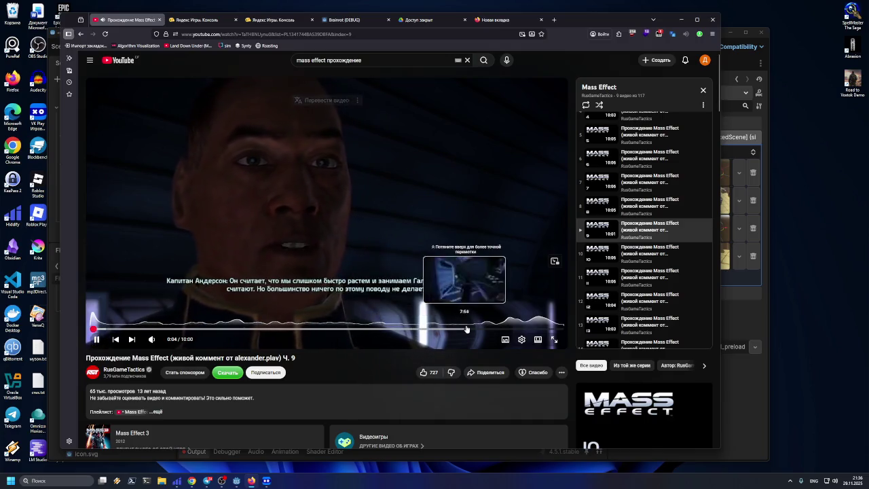
Step: Skim part 9 to about 8:27, then advance through parts 10–13, seeking part 10 to 8:13
click(491, 330)
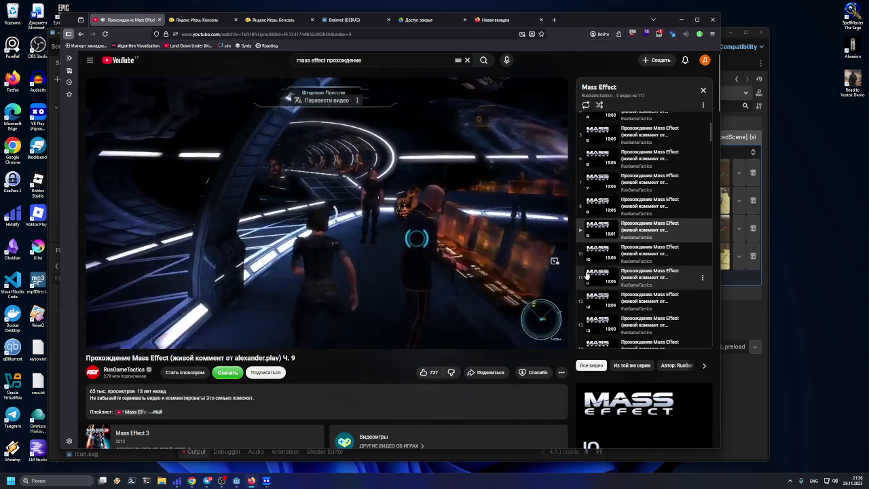
click(592, 257)
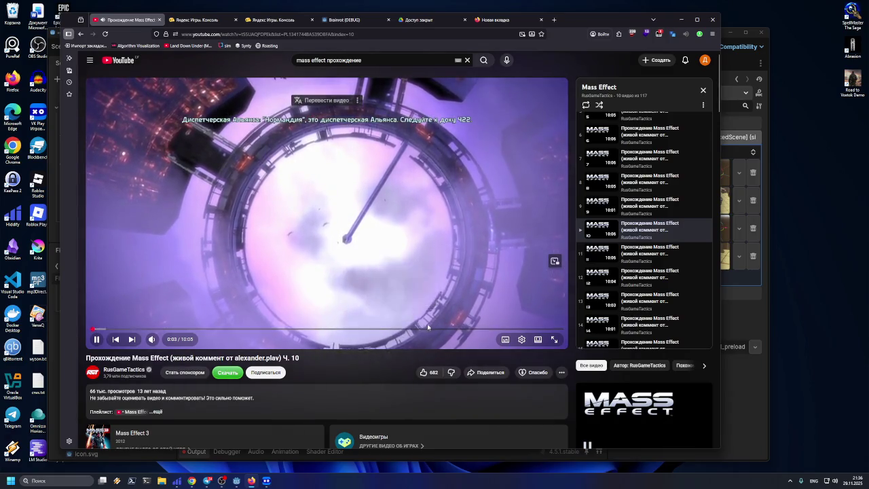
click(478, 328)
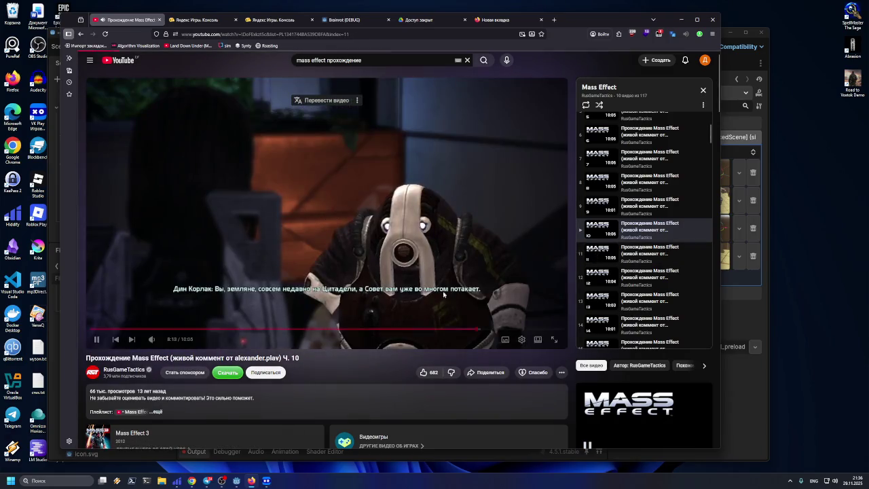
click(131, 339)
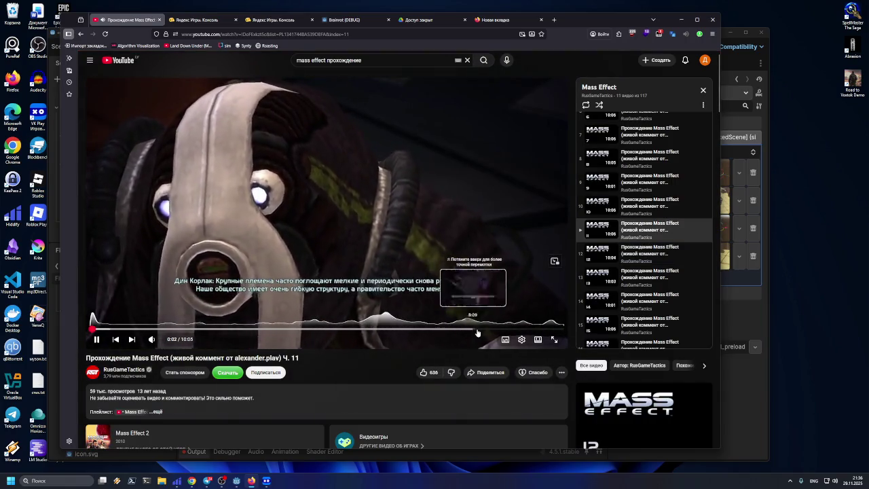
click(606, 258)
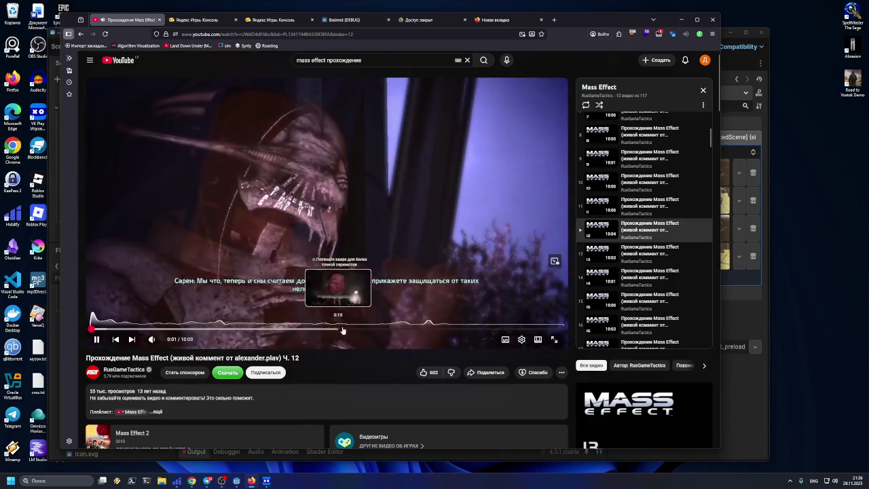
click(606, 254)
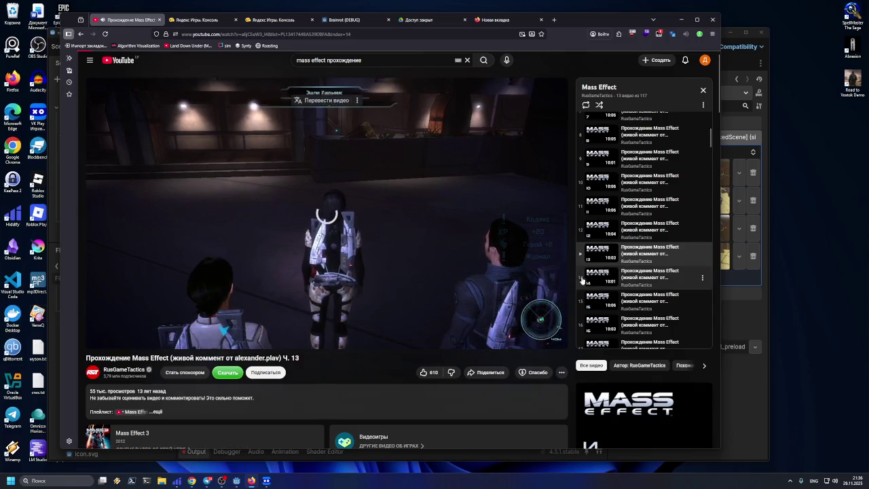
Step: Play part 14 and seek around 4:00, back to 2:55, then forward to 6:20
click(497, 331)
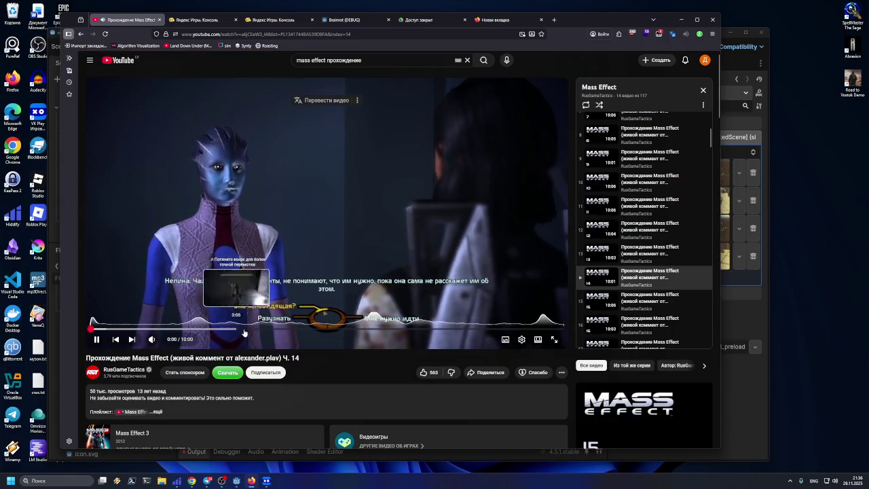
click(273, 330)
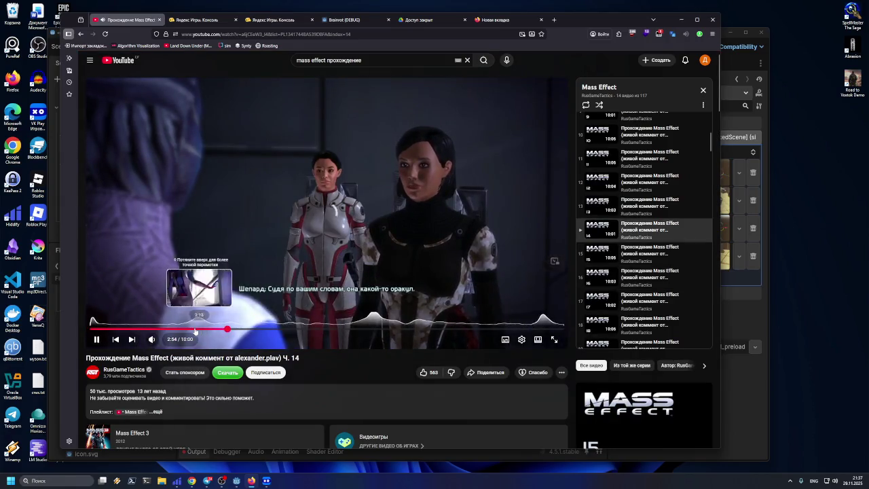
click(228, 331)
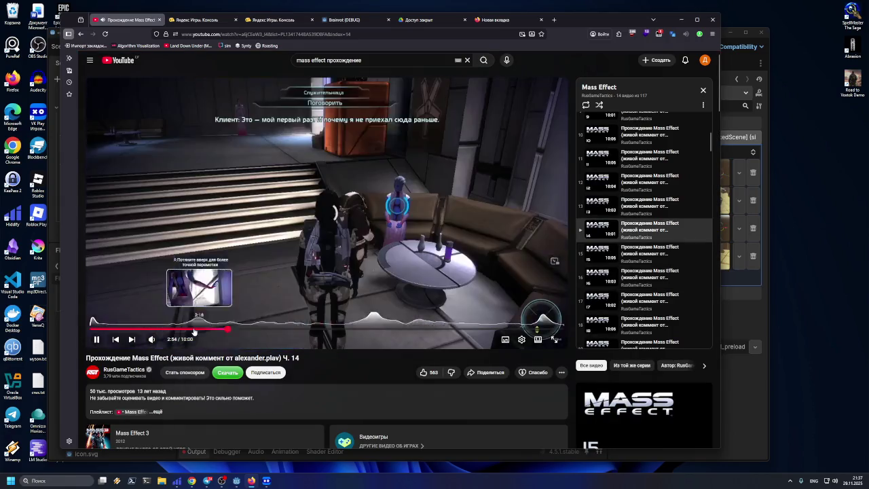
click(391, 331)
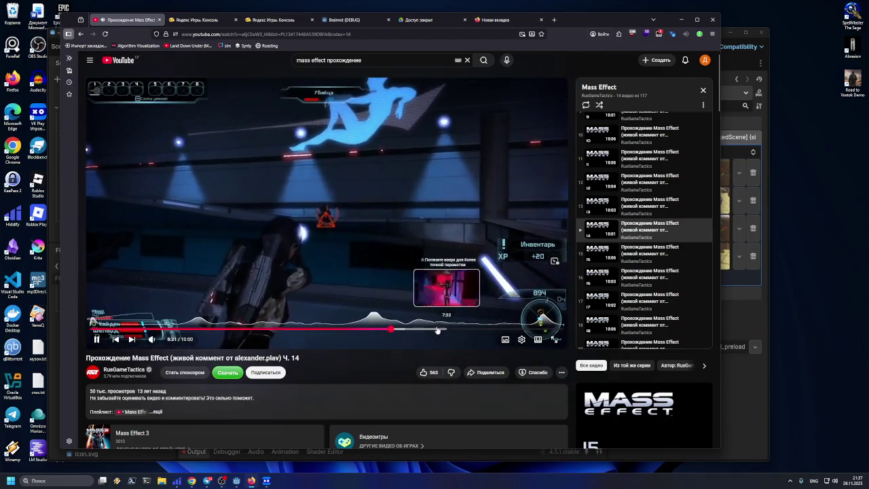
Step: Advance through parts 15–17 to part 19 and seek it to about 7:00
click(600, 258)
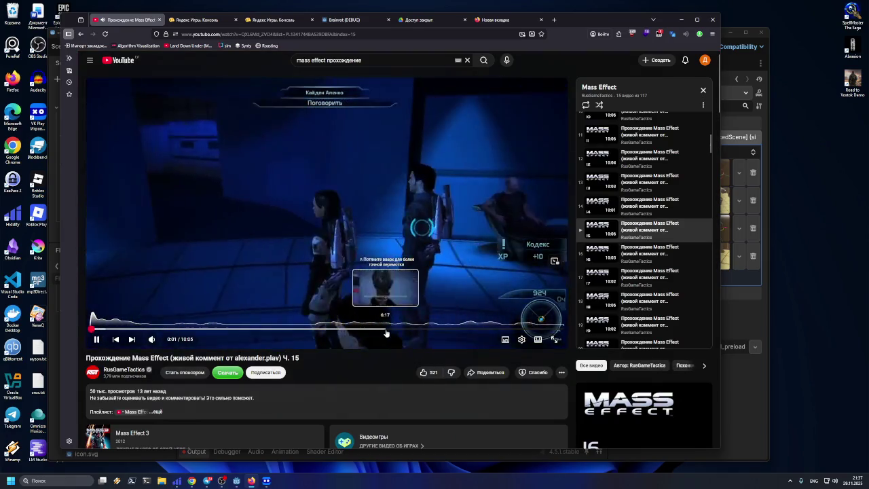
click(600, 252)
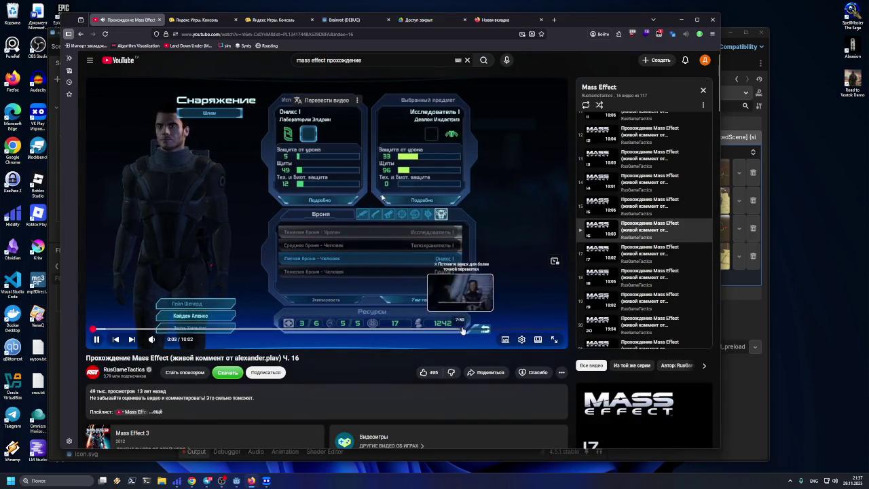
click(579, 264)
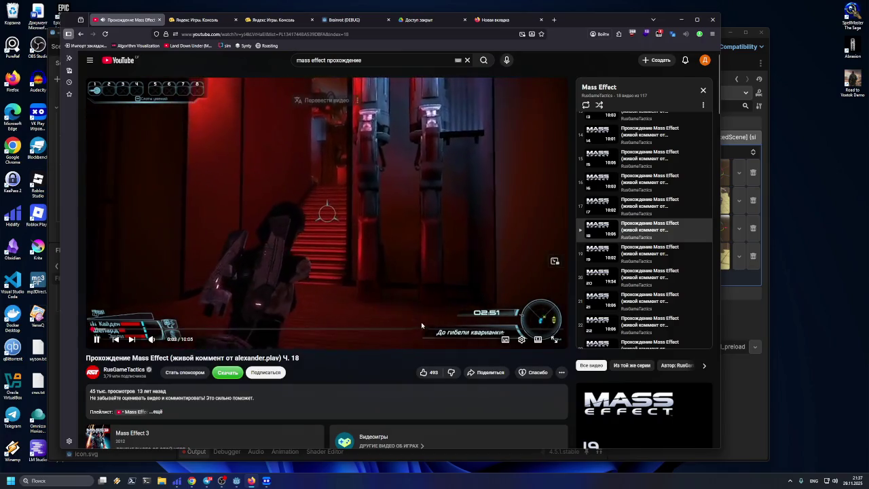
click(602, 256)
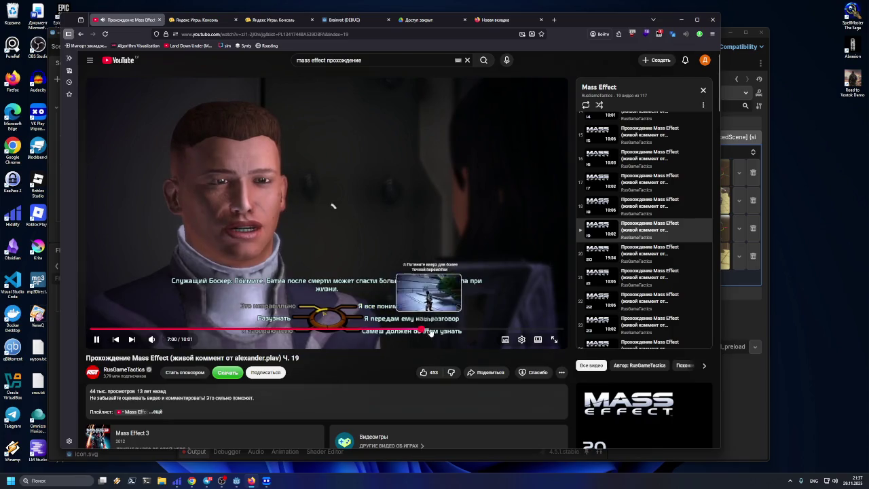
click(421, 330)
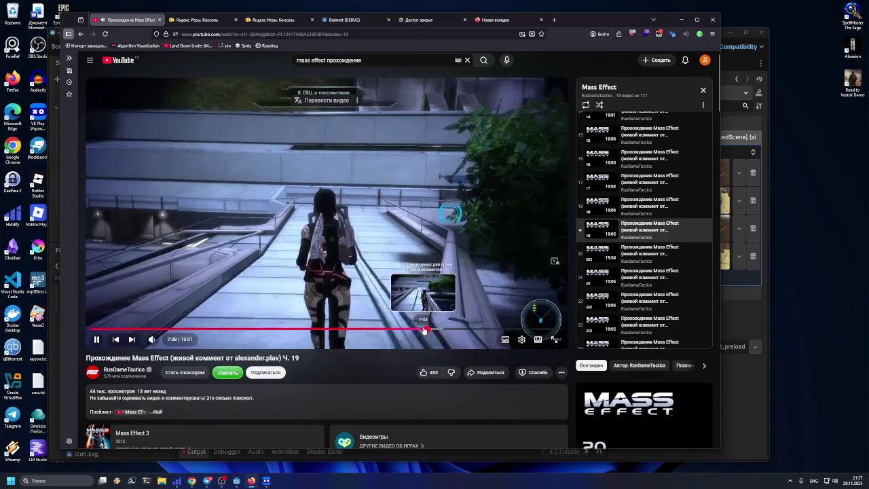
click(420, 330)
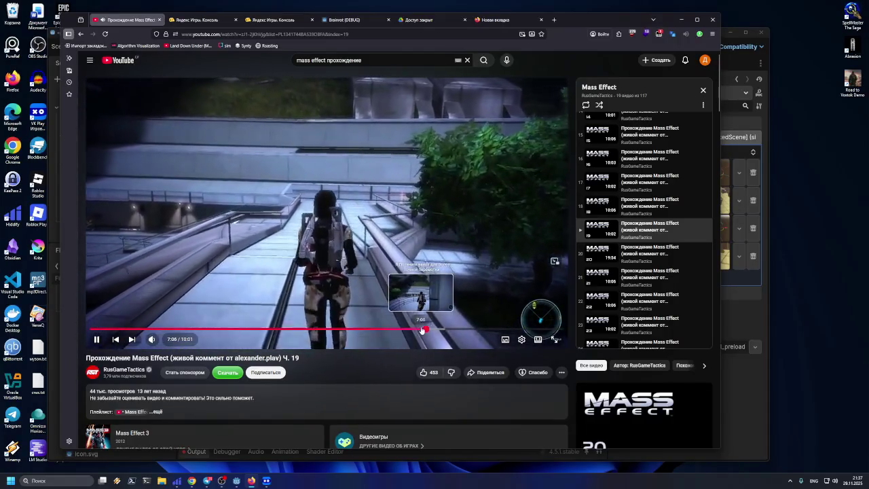
Step: Pause part 19 at 7:08, then resume playback
click(433, 294)
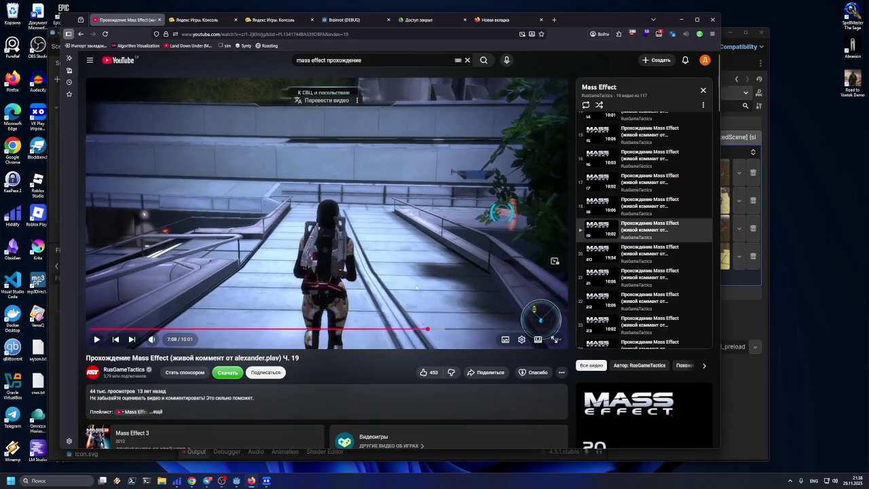
click(453, 311)
click(445, 329)
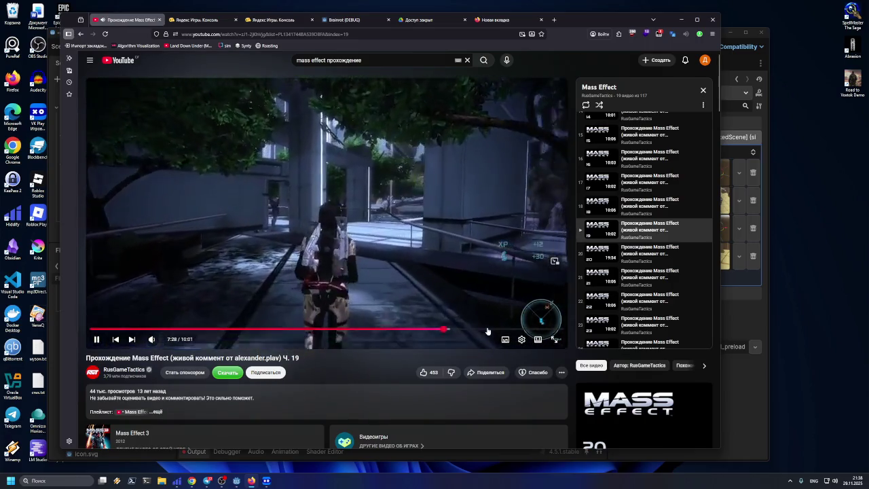
Step: Skim part 19 ahead to 8:26 and 9:31, then pause it
click(489, 332)
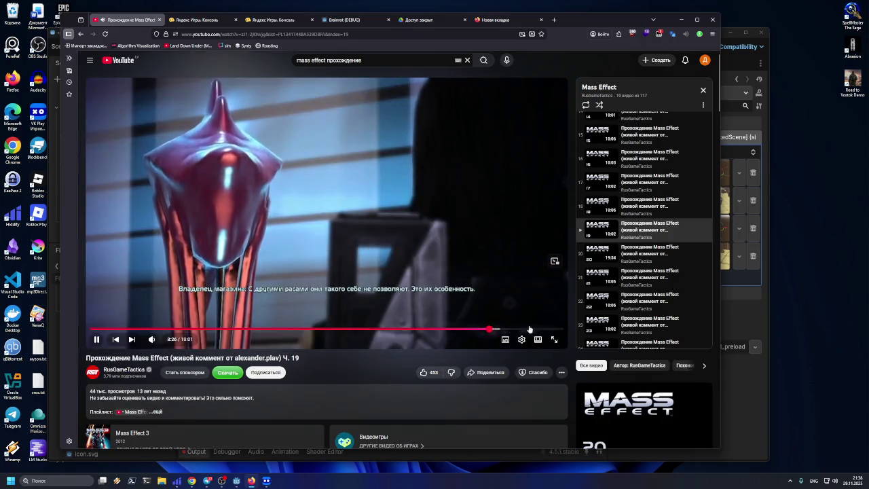
drag(516, 331, 540, 330)
click(455, 265)
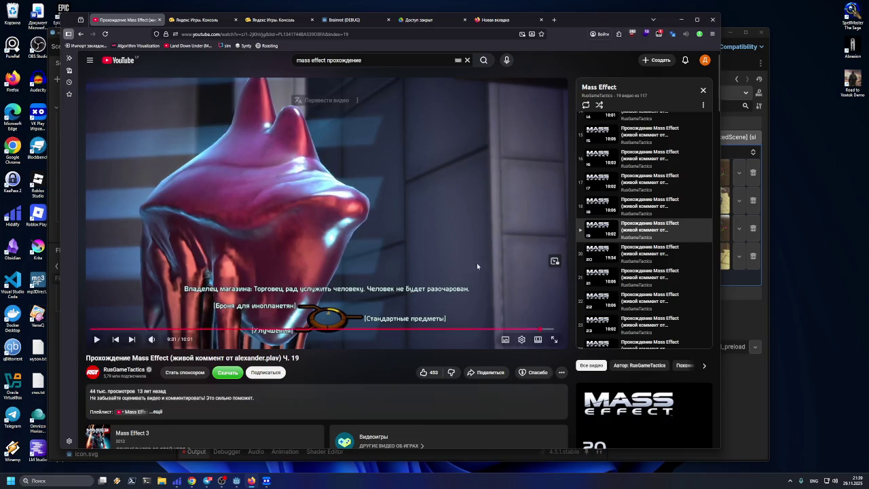
Step: Play part 20, skimming to 4:06, 6:52 and about 13:34, then start part 21
click(648, 253)
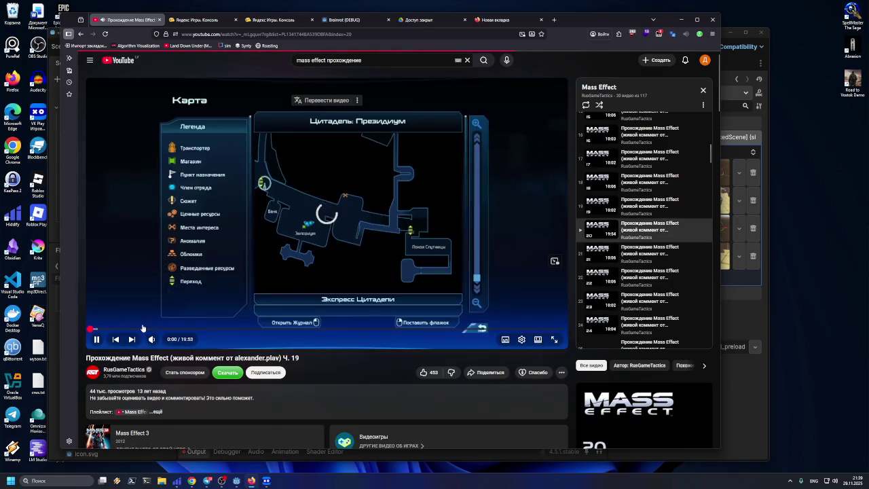
drag(131, 330, 188, 332)
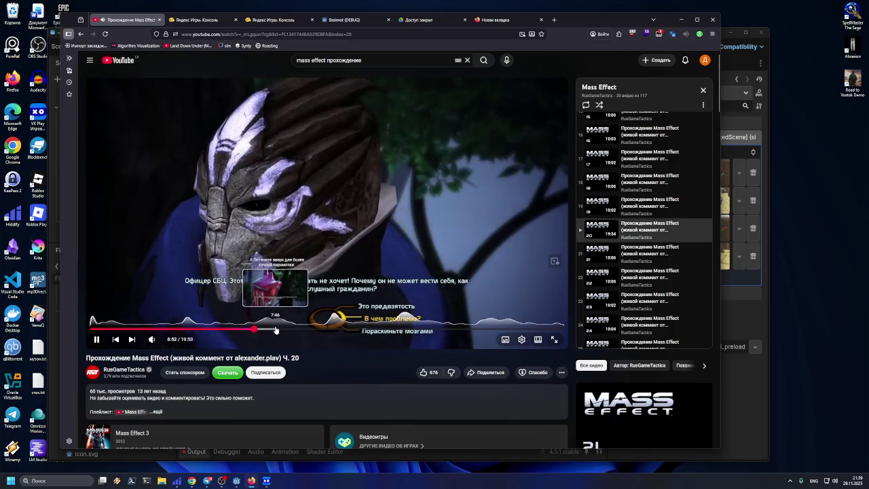
click(254, 331)
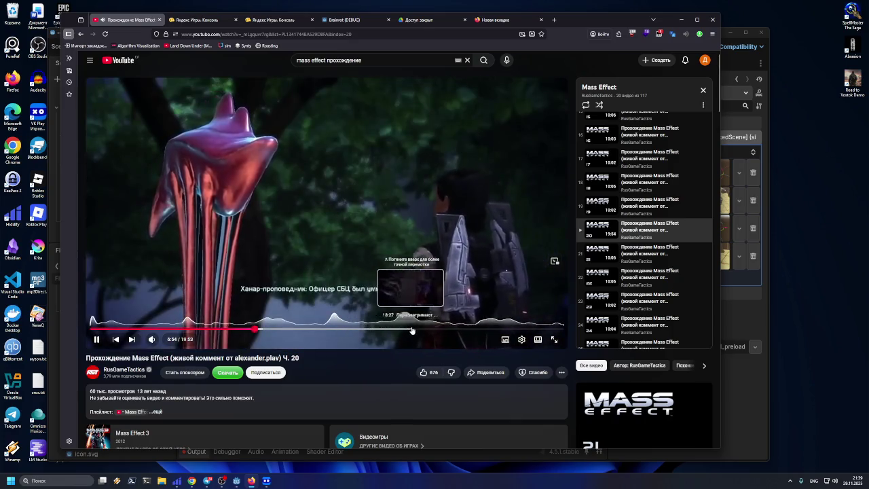
click(414, 331)
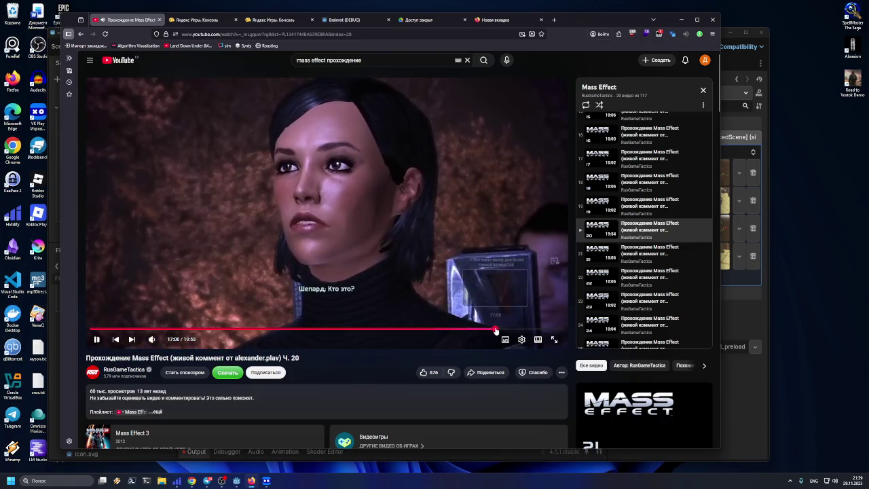
click(588, 262)
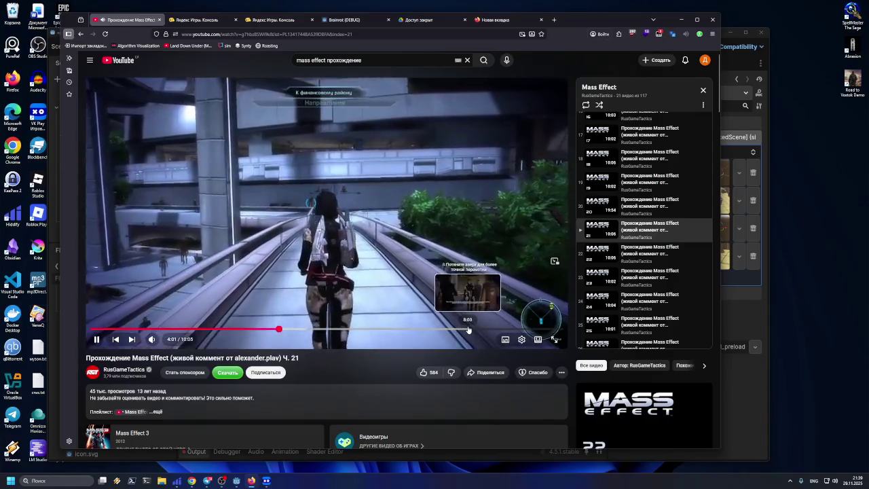
Step: Open parts 22 and 23, skim ahead in part 23, then open part 24
click(588, 256)
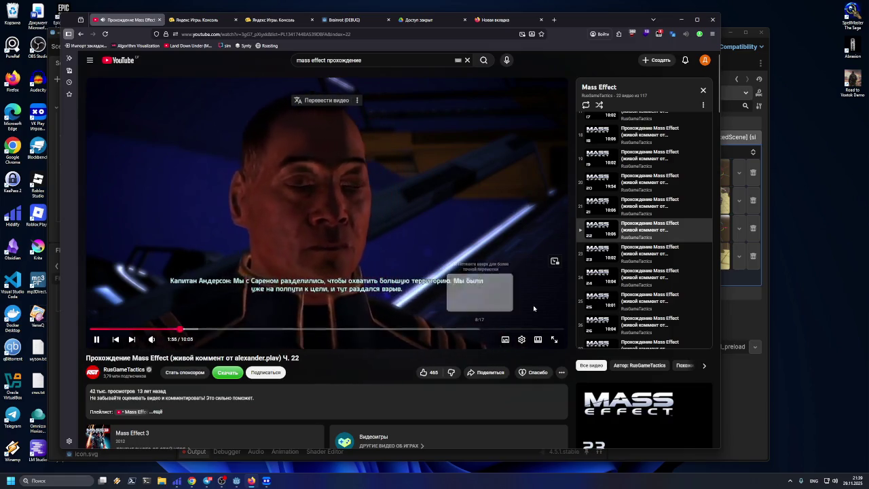
click(618, 253)
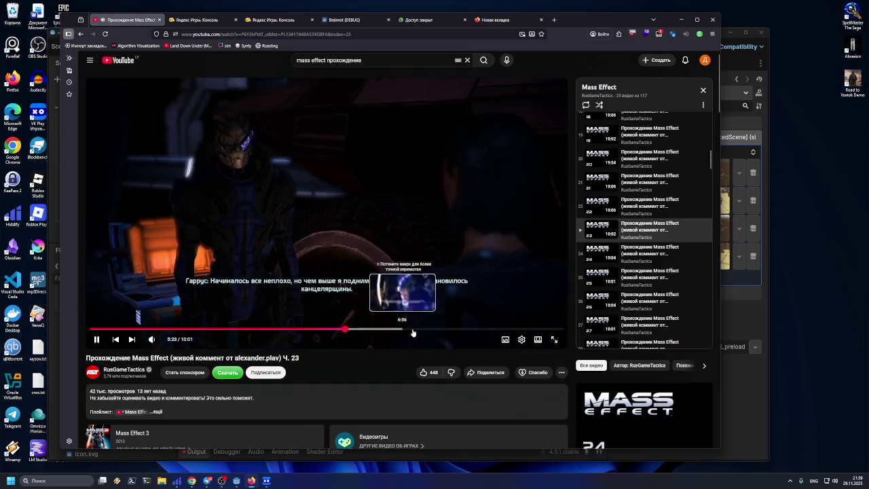
click(406, 332)
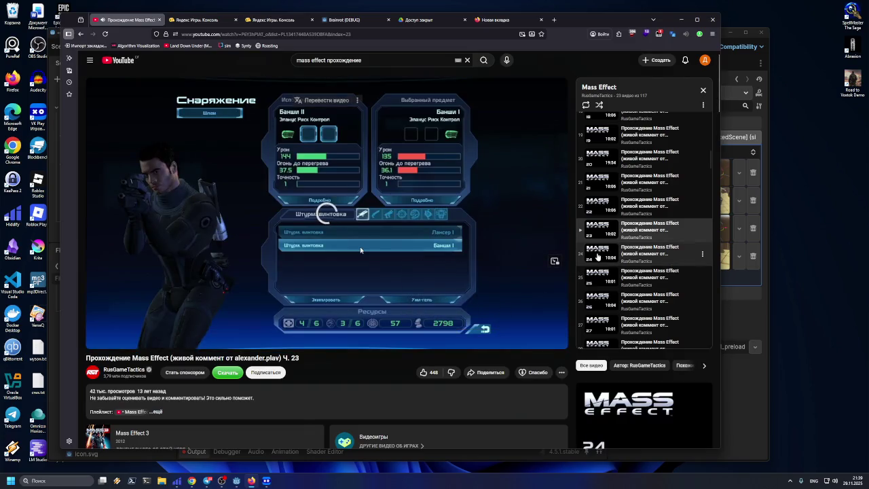
click(598, 257)
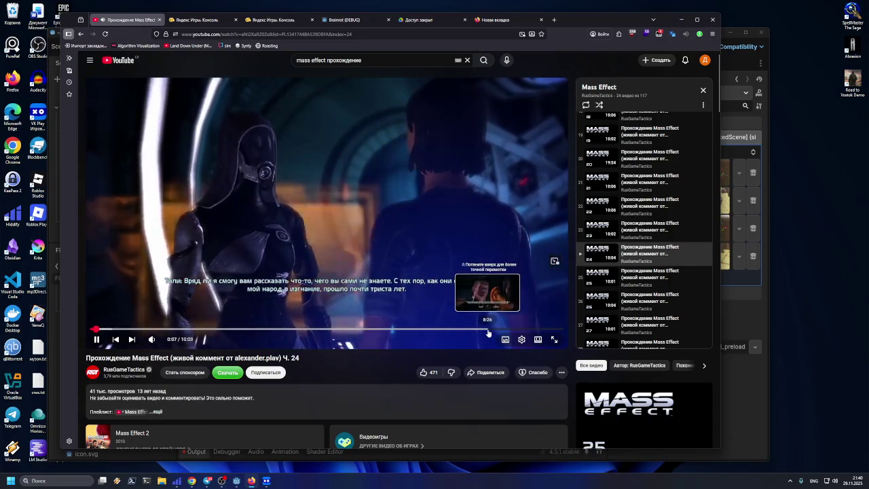
Step: Open part 25 and scrub it forward to 1:20, 2:09 and 6:41
click(606, 283)
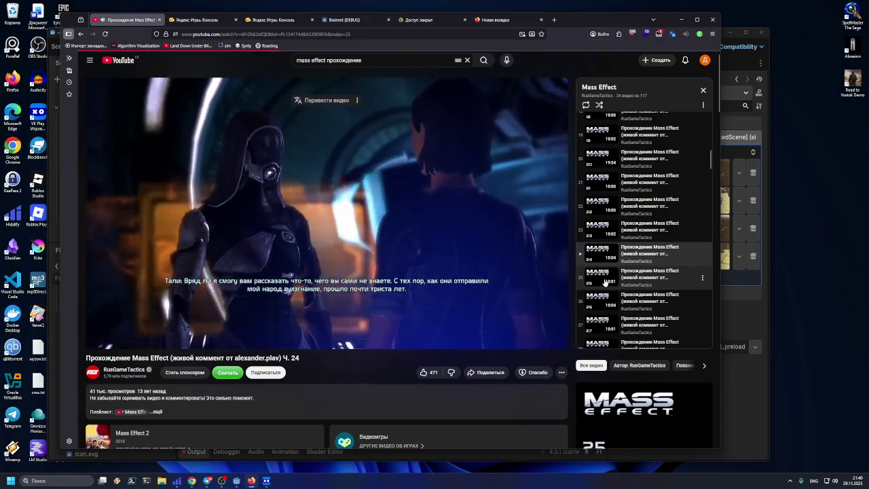
drag(161, 330, 174, 330)
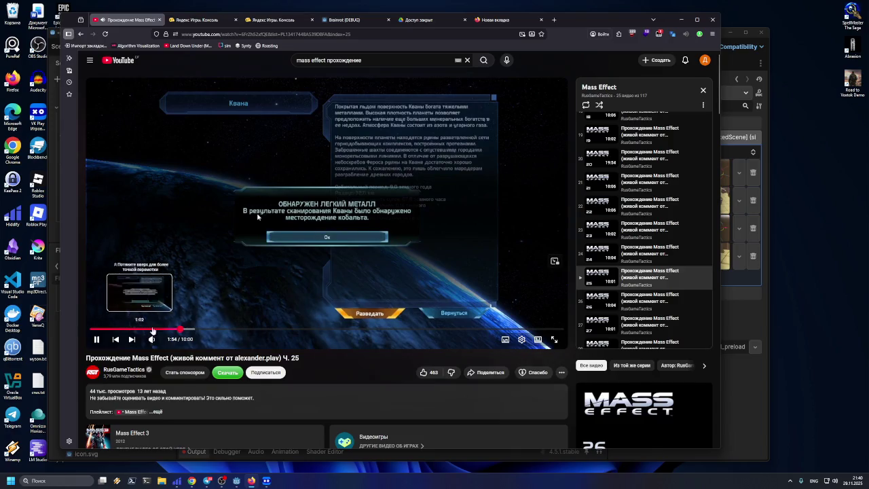
drag(192, 330, 273, 330)
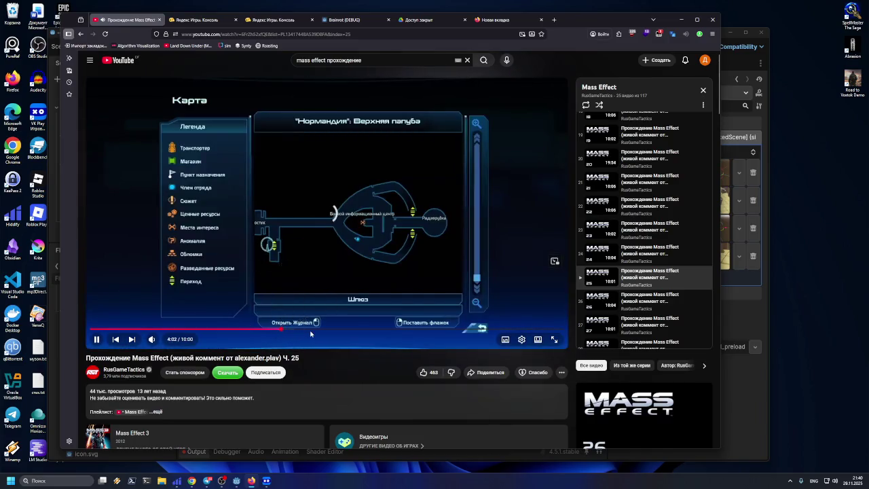
drag(362, 333, 407, 332)
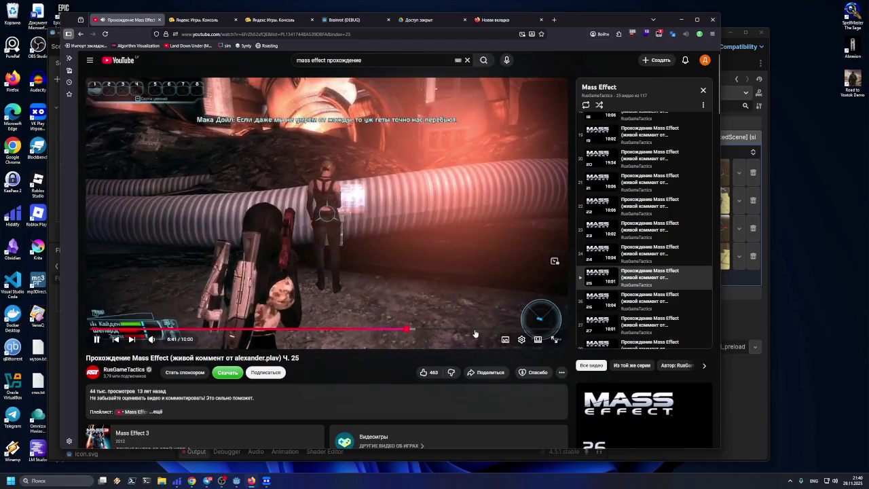
Step: Open part 26, then skip with Shift+N through parts 27, 28 and 29
click(597, 304)
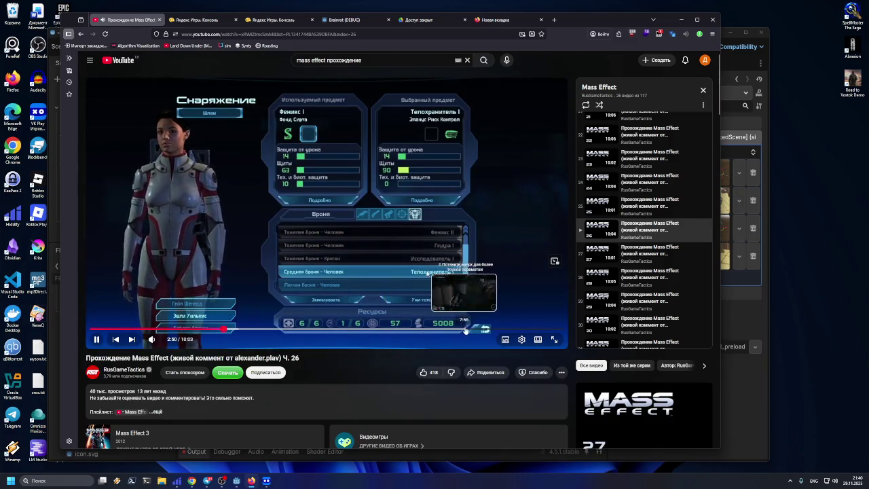
key(shift+n)
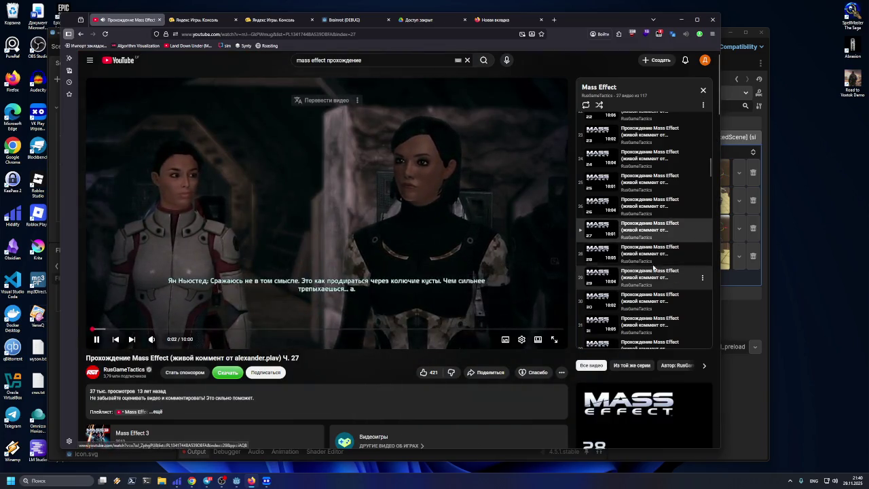
key(shift+n)
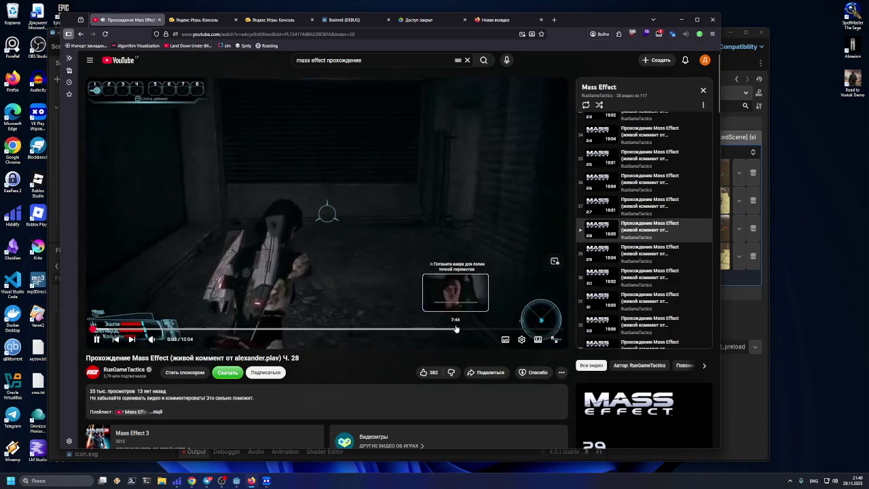
key(shift+n)
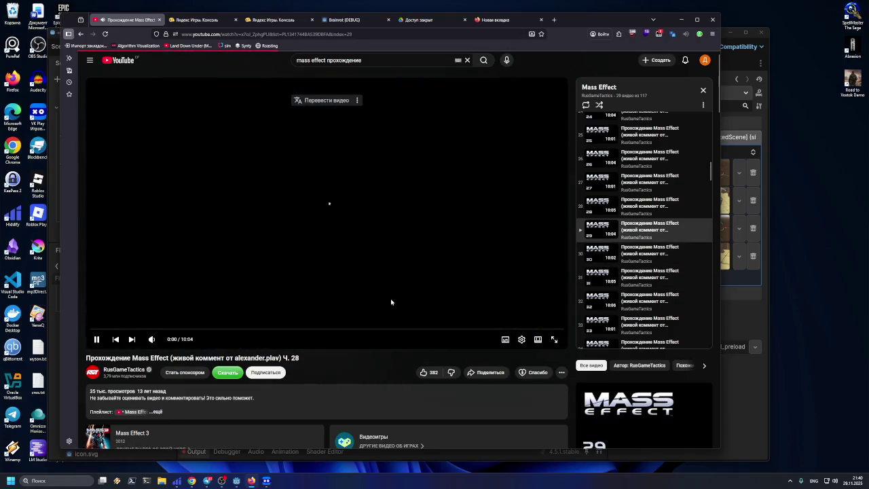
Step: Seek part 29 to 2:04, back to 0:49 and forward to 2:28, then skip to part 30
click(189, 331)
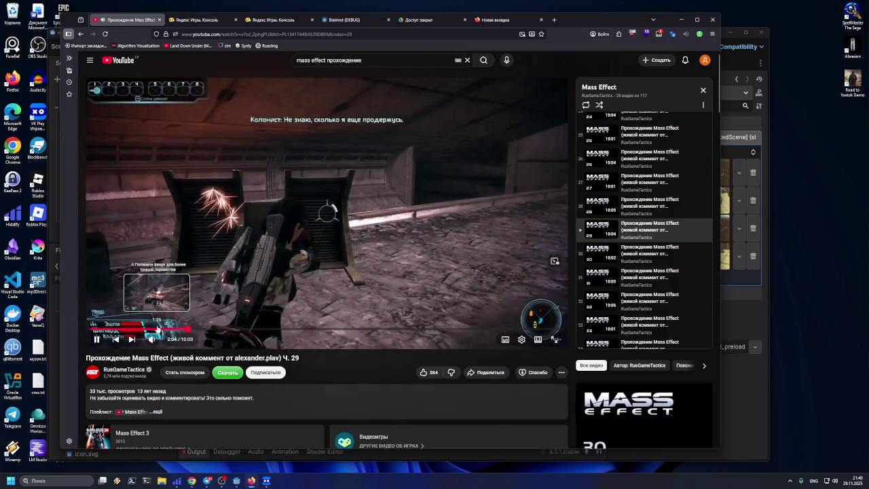
click(130, 329)
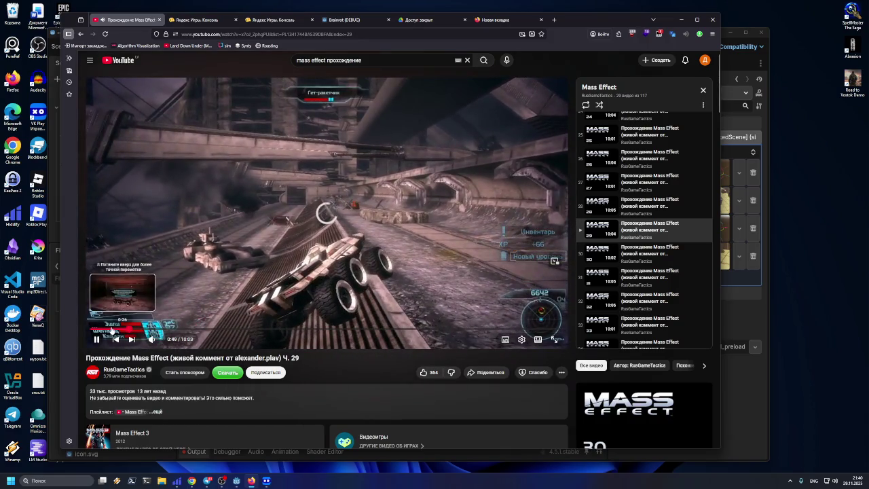
click(206, 329)
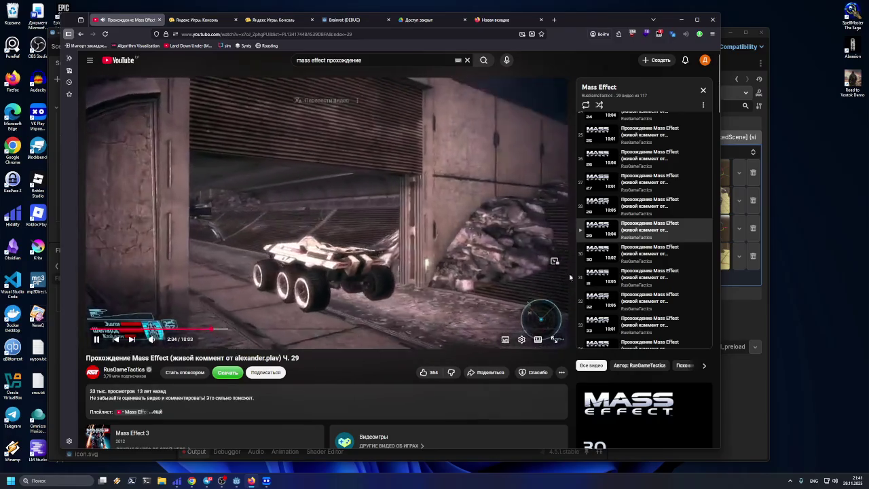
key(shift+n)
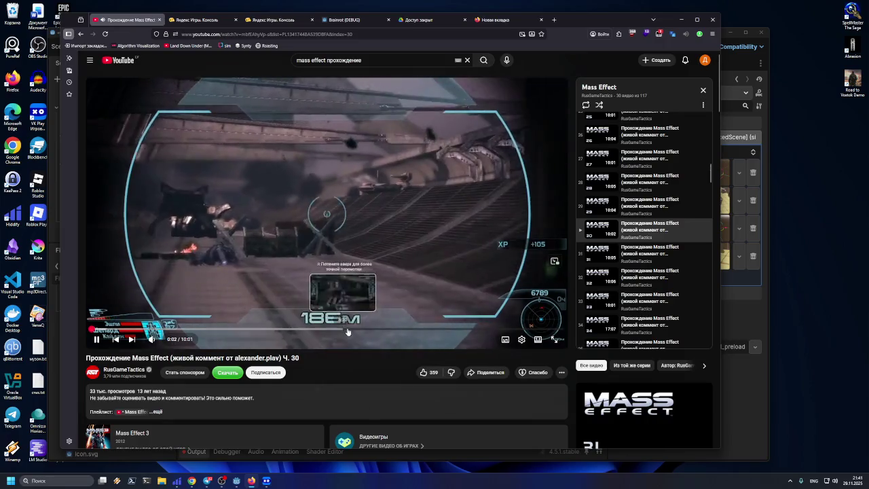
Step: Advance through parts 31, 32 and 33, skipping ahead to 7:23
click(604, 252)
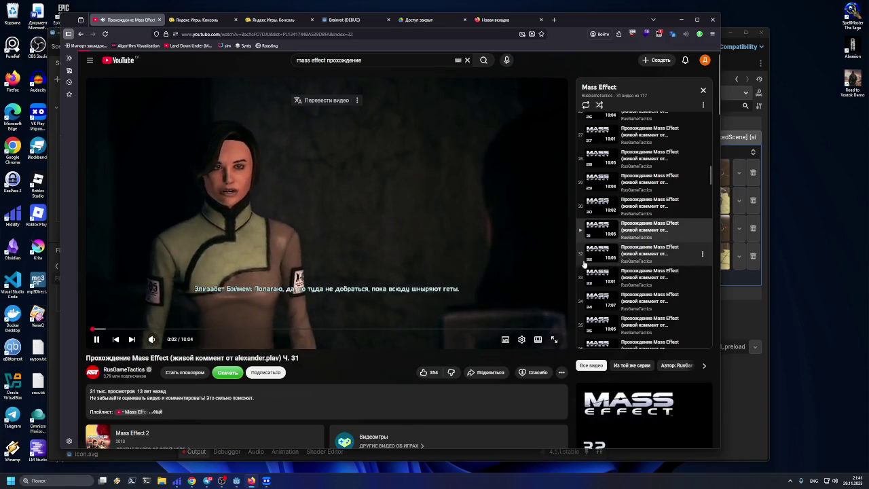
click(644, 253)
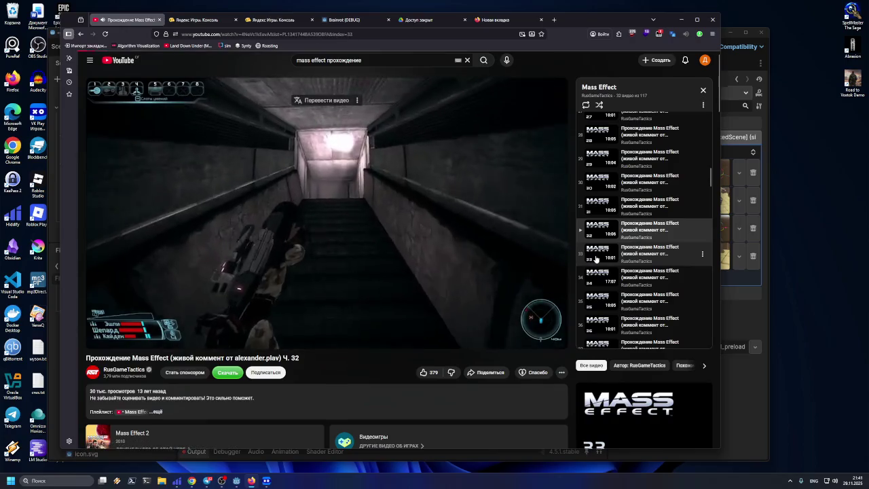
key(shift+n)
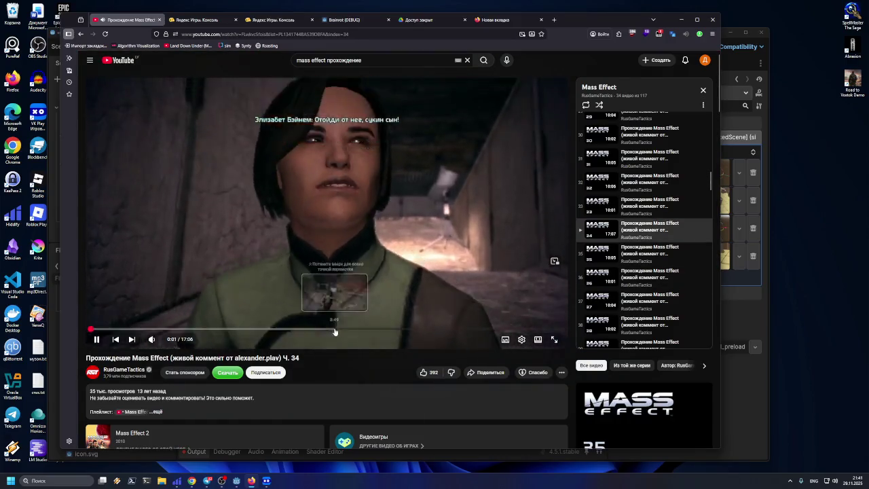
mouse_move(279, 330)
mouse_down()
mouse_move(271, 331)
mouse_move(296, 331)
mouse_up()
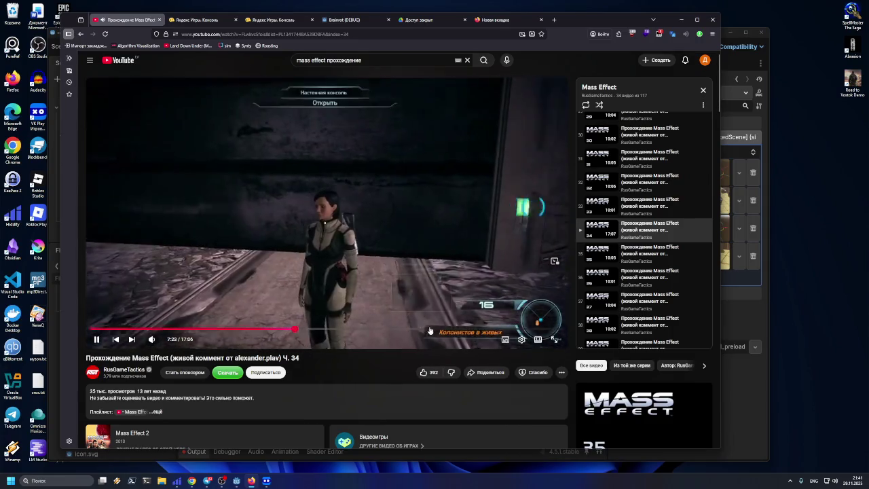
Step: Open parts 35 and 36, then skip with Shift+N through part 37 to part 39
click(594, 254)
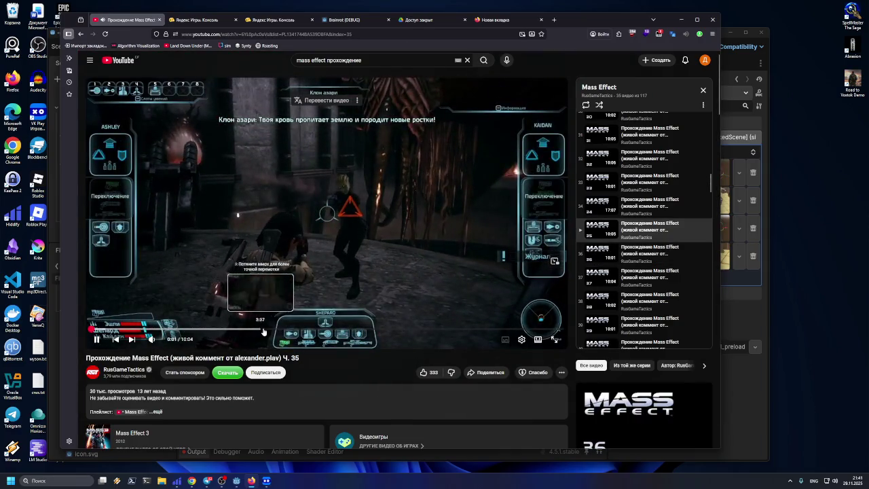
click(579, 262)
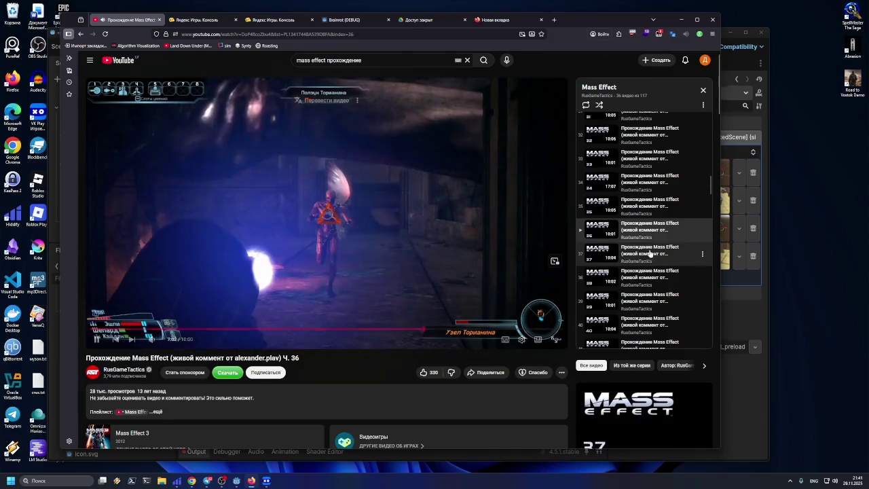
key(shift+n)
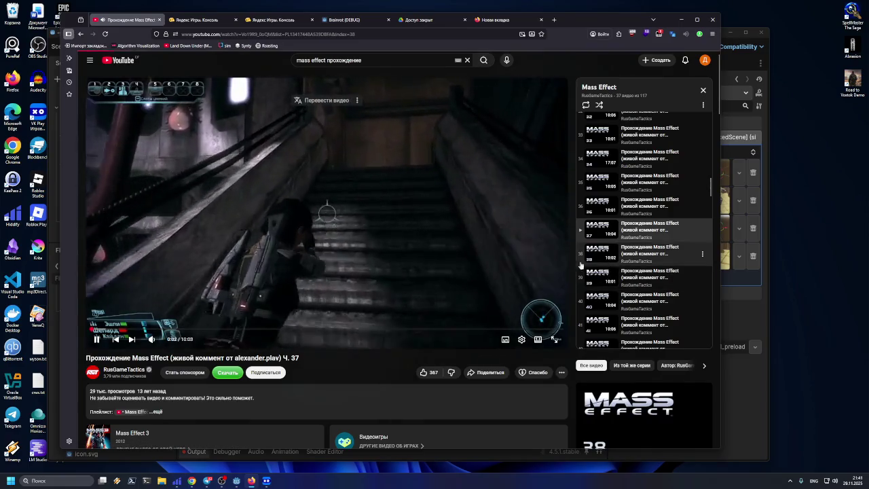
key(shift+n)
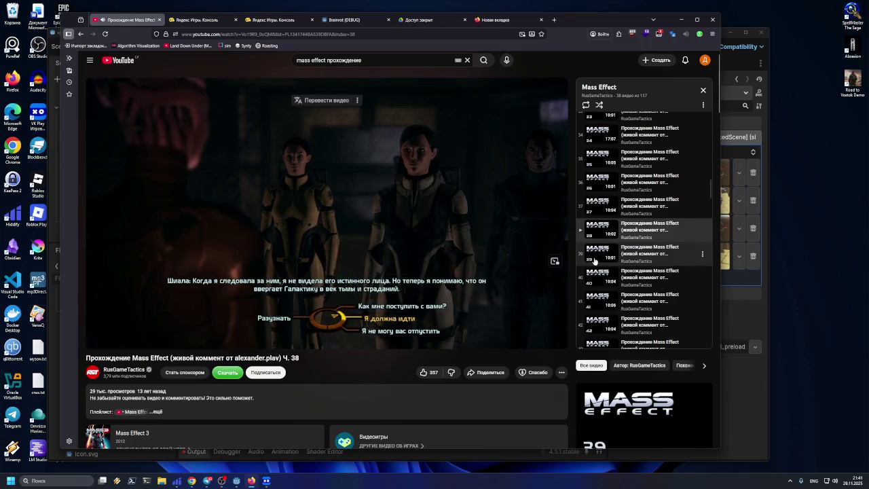
key(shift+n)
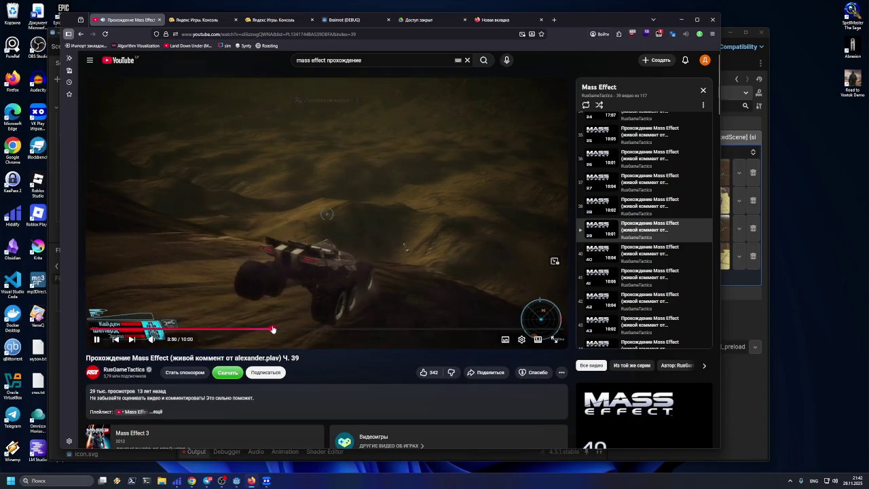
Step: Rewind part 39 from about 3:29 to 0:17 near the start and switch to theatre mode
click(256, 331)
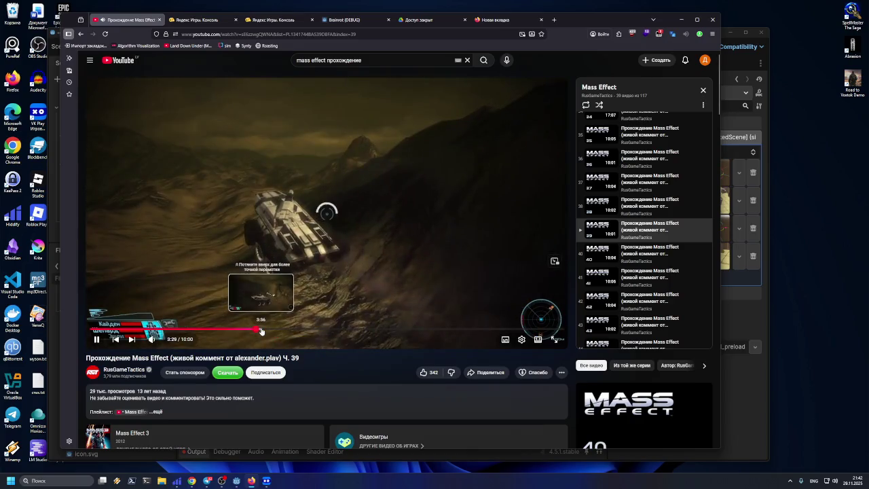
click(250, 331)
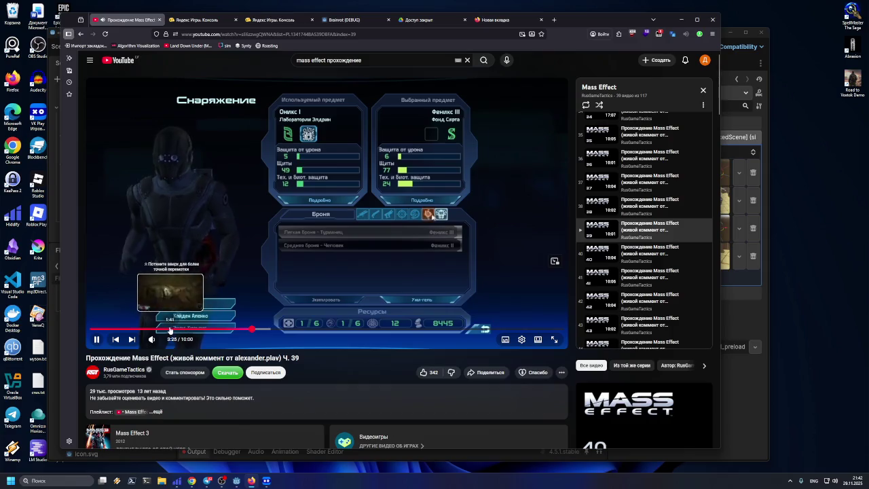
click(103, 331)
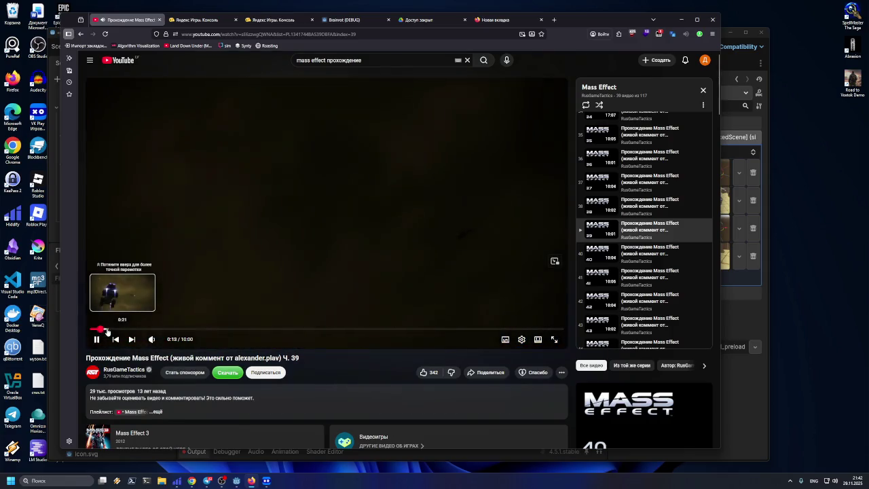
click(97, 330)
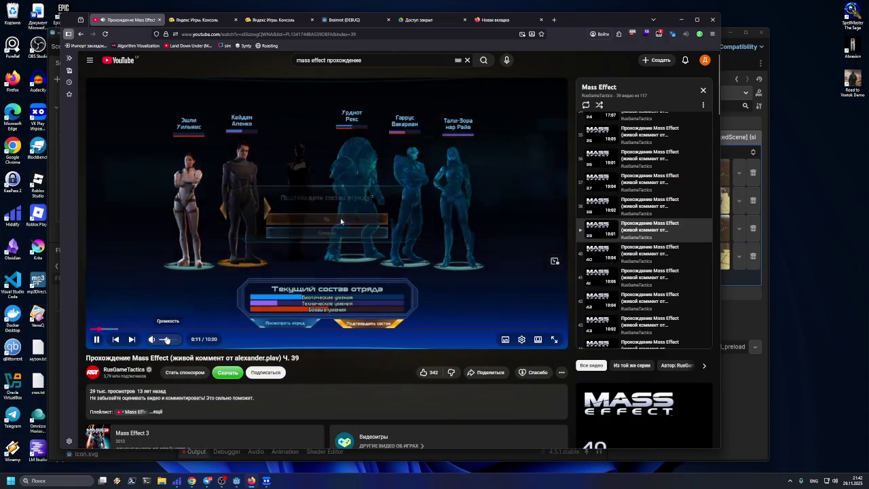
click(104, 330)
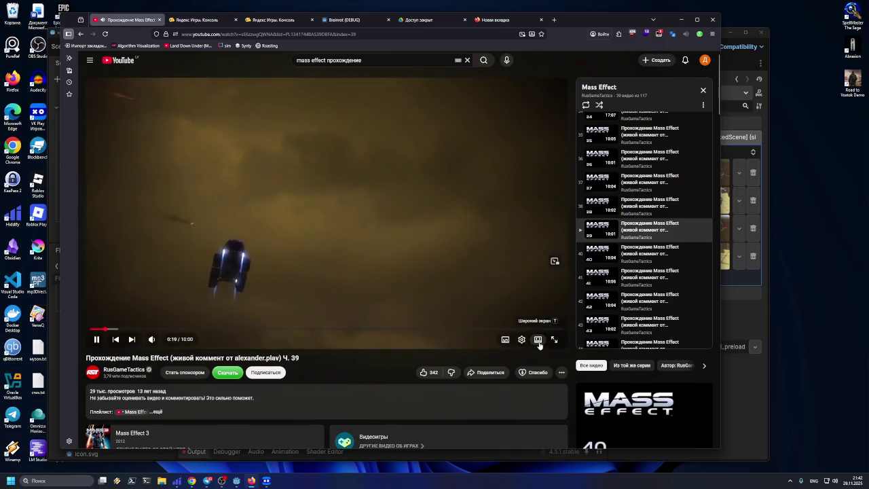
click(538, 343)
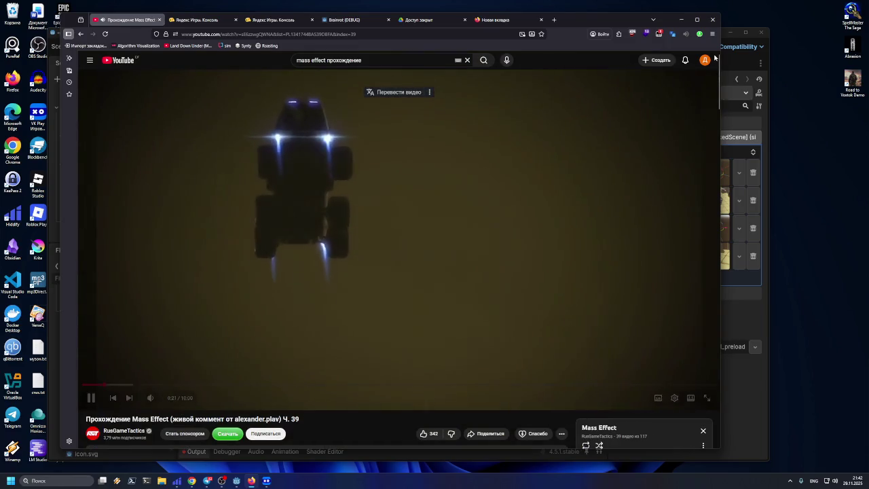
Step: Maximize the Firefox window so the YouTube player fills the screen
click(696, 19)
mouse_move(221, 484)
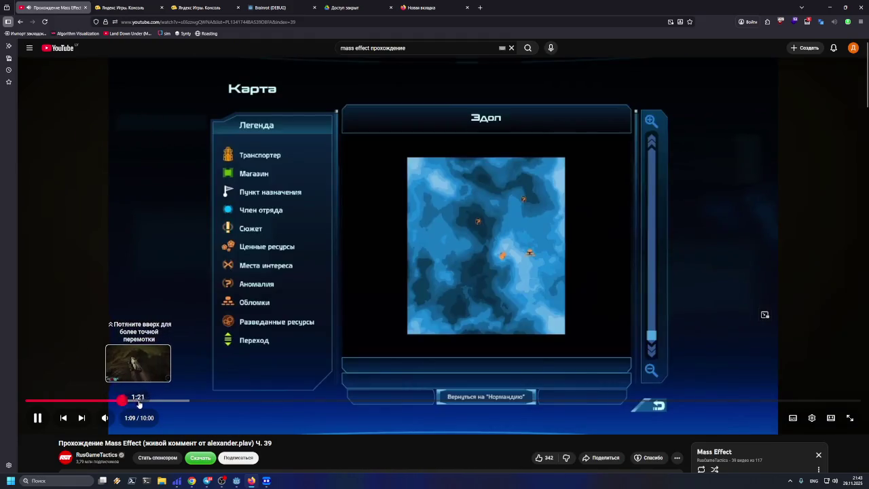
Step: Skim part 39 by jumping along the progress bar to about 6:00, then rewind to 6:52
click(139, 401)
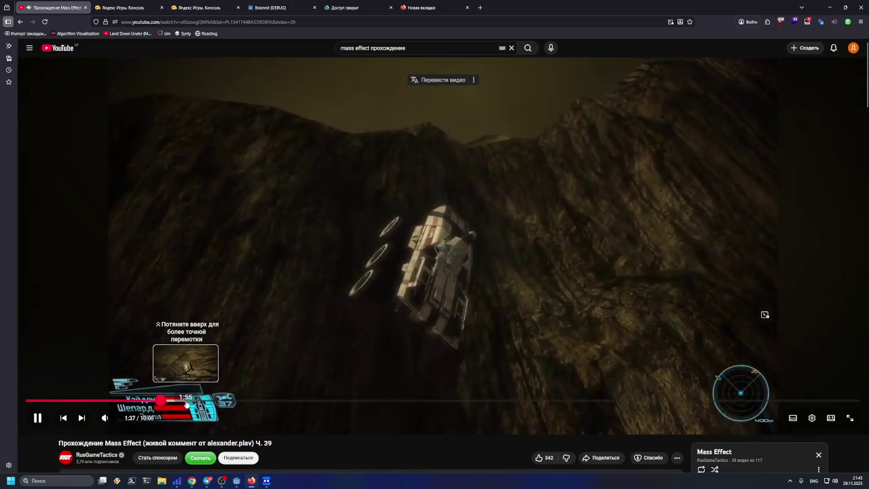
click(181, 402)
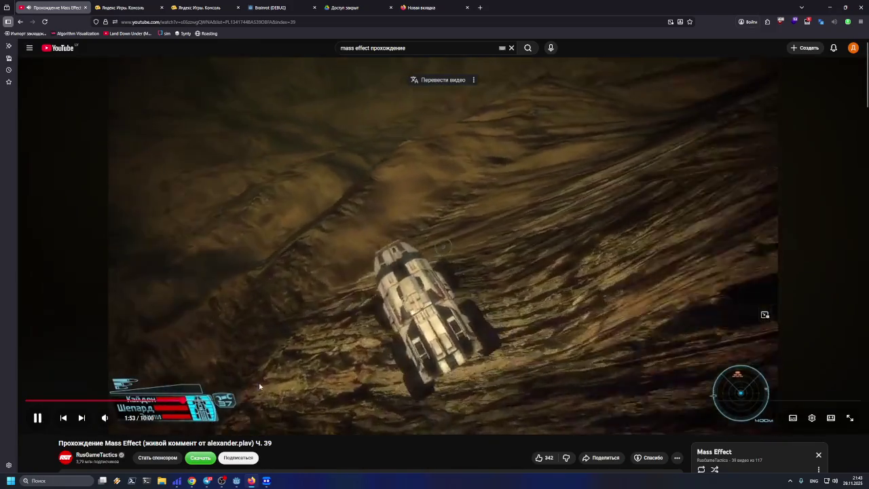
key(Right)
key(Right)
key(Right)
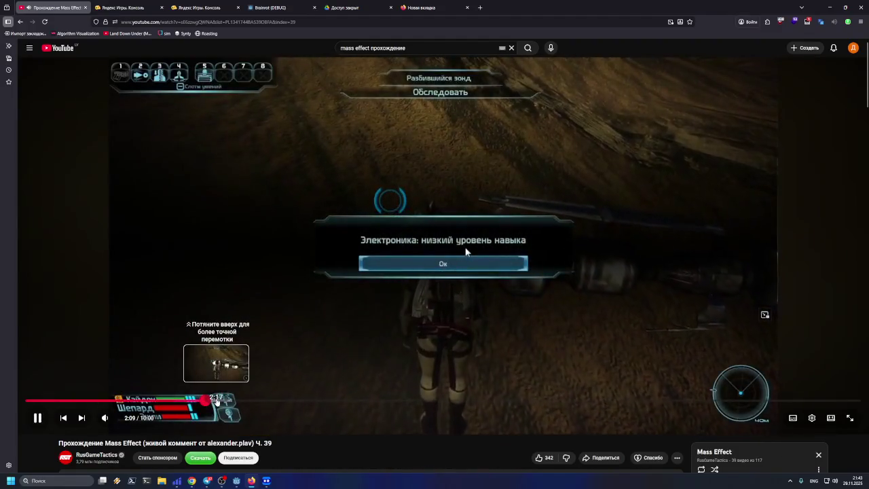
click(214, 400)
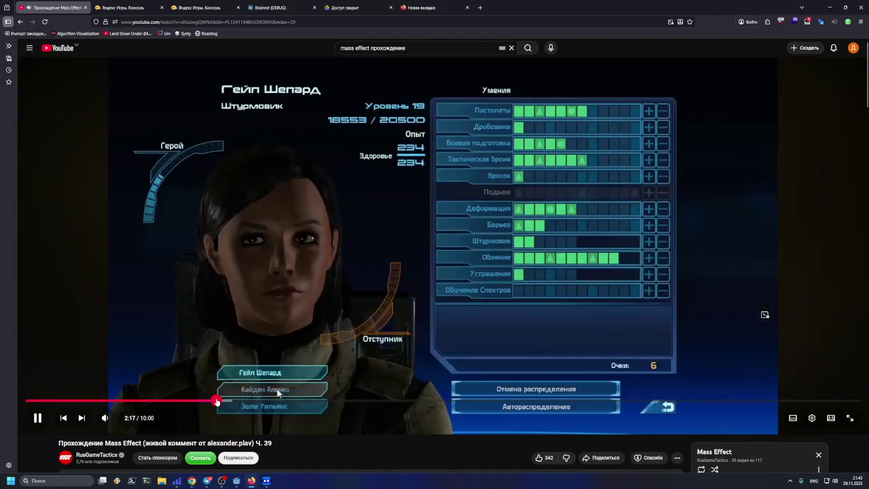
click(233, 400)
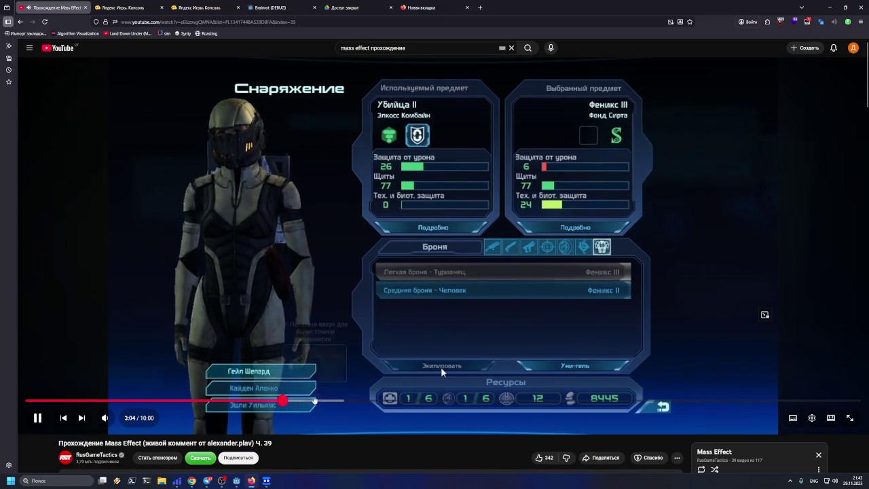
drag(311, 403, 353, 406)
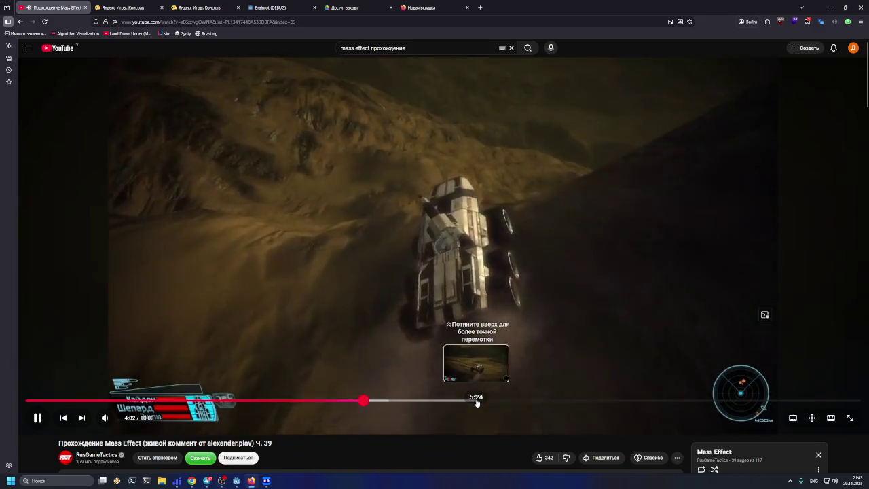
click(527, 402)
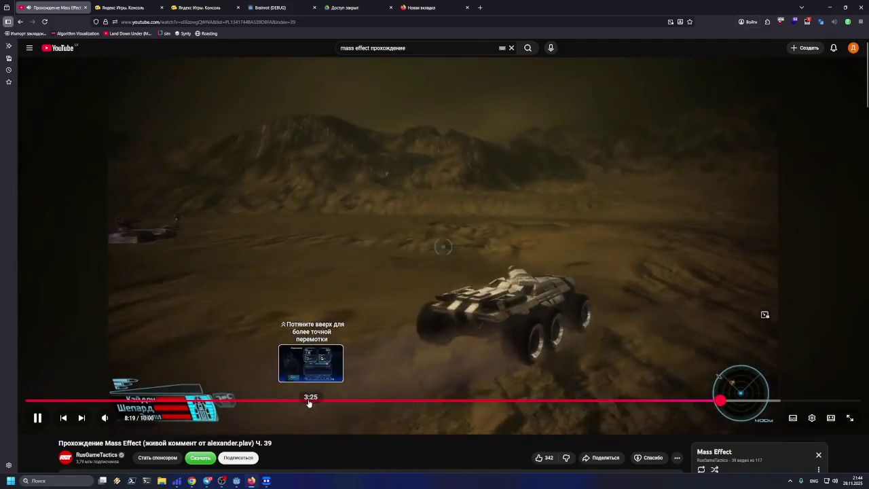
click(599, 401)
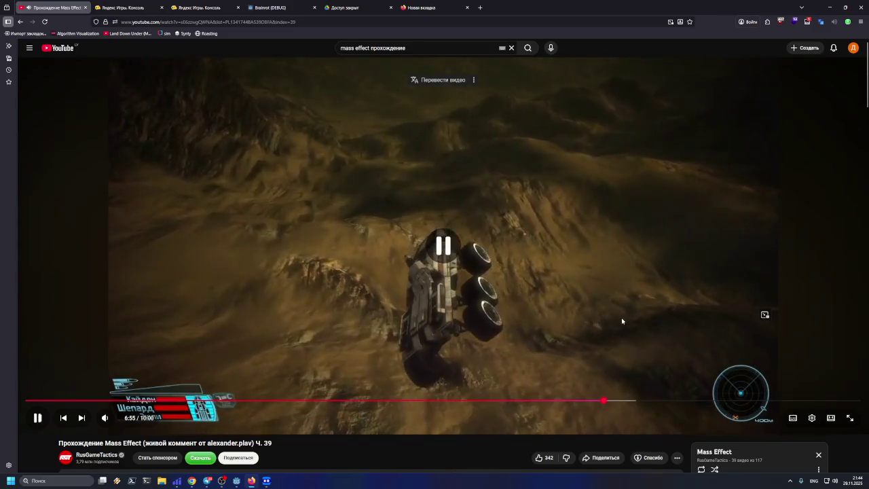
scroll(564, 315, down, 3)
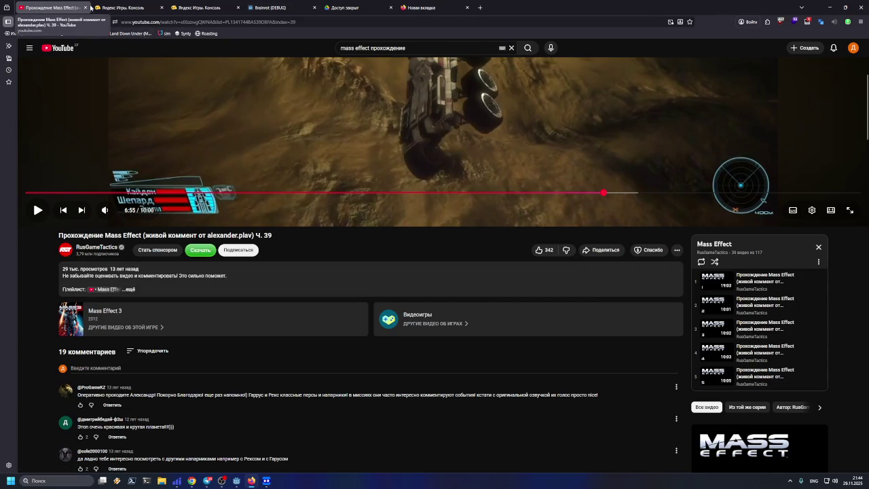
Step: Close the YouTube tab and switch back to the Brainrot (DEBUG) desert-town game
scroll(85, 73, up, 3)
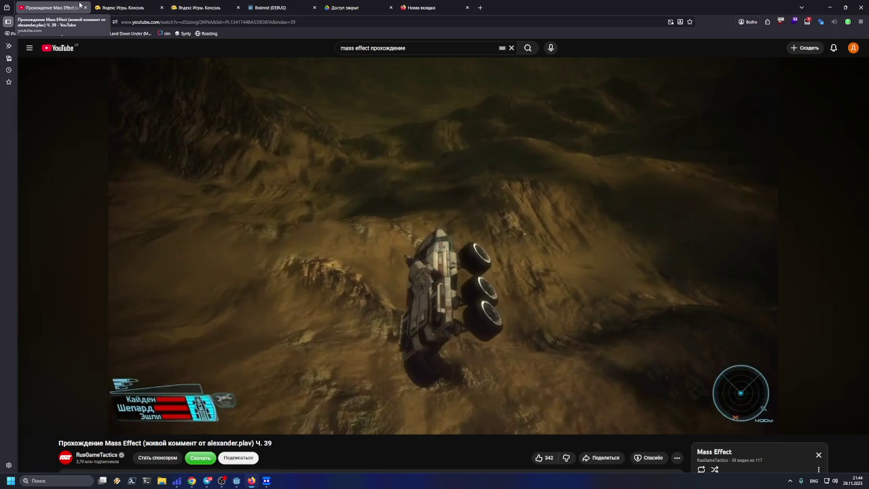
scroll(574, 283, down, 4)
scroll(815, 254, down, 2)
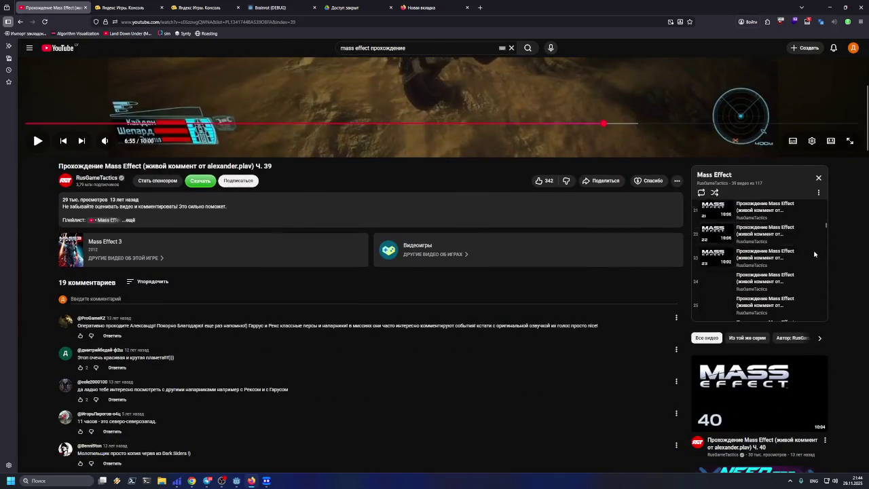
scroll(814, 254, down, 10)
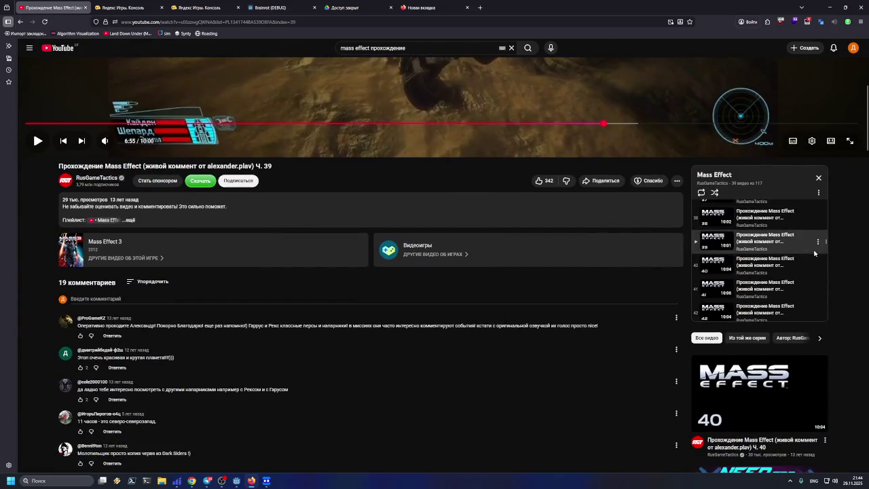
click(84, 7)
click(201, 3)
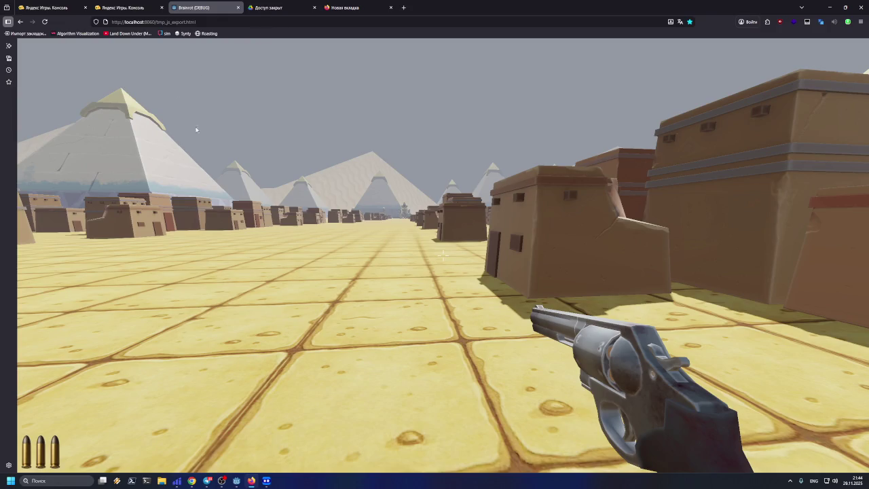
Step: Walk through the Egypt desert town with WASD, firing the revolver and circling the green capsule
click(373, 233)
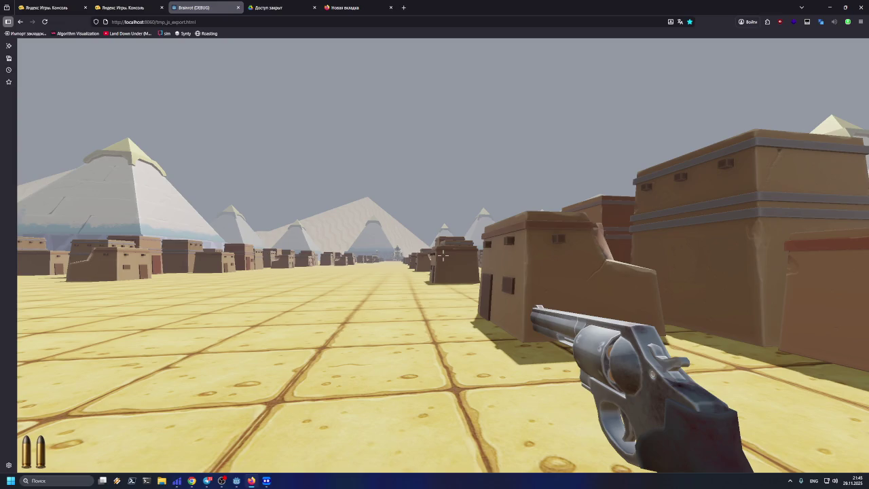
key(w)
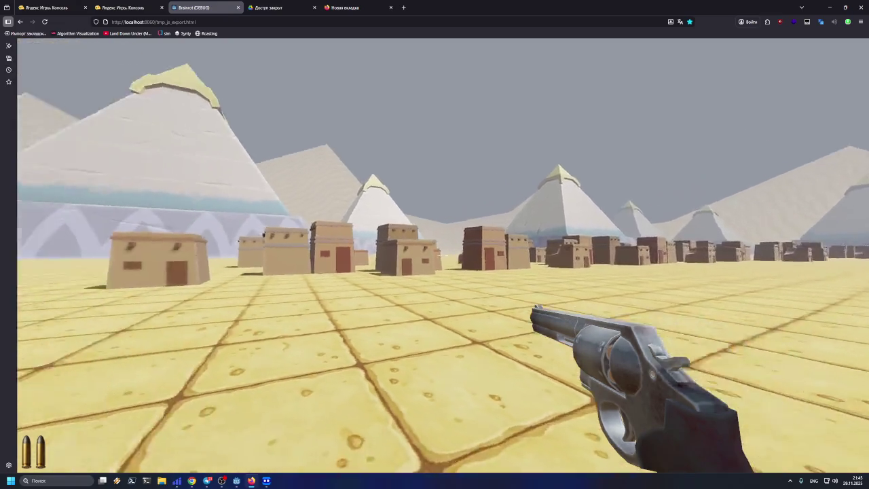
key(w)
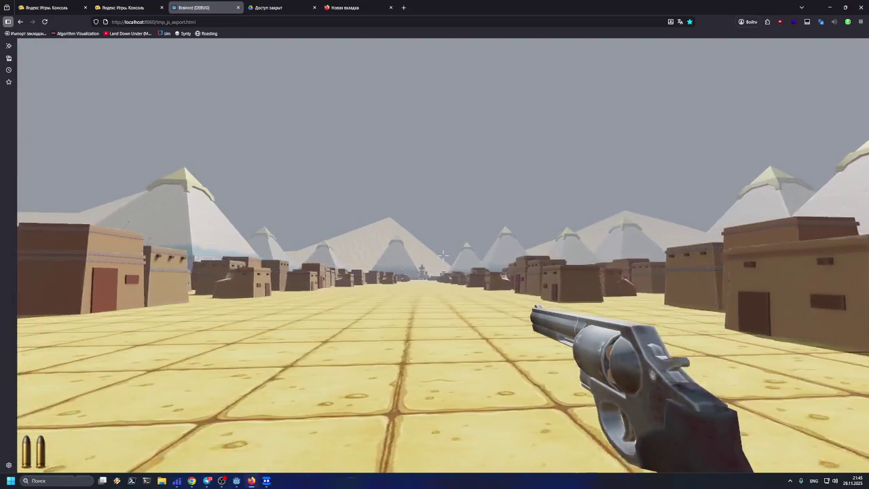
key(w)
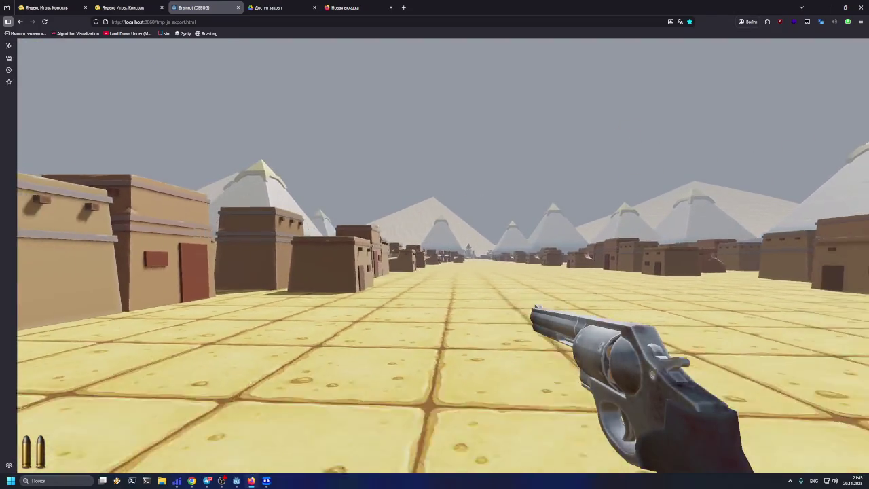
key(w)
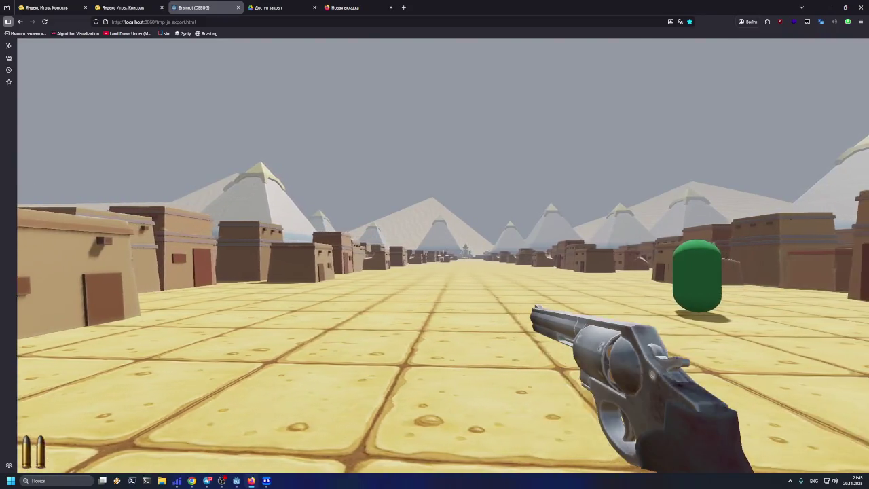
key(d)
key(w)
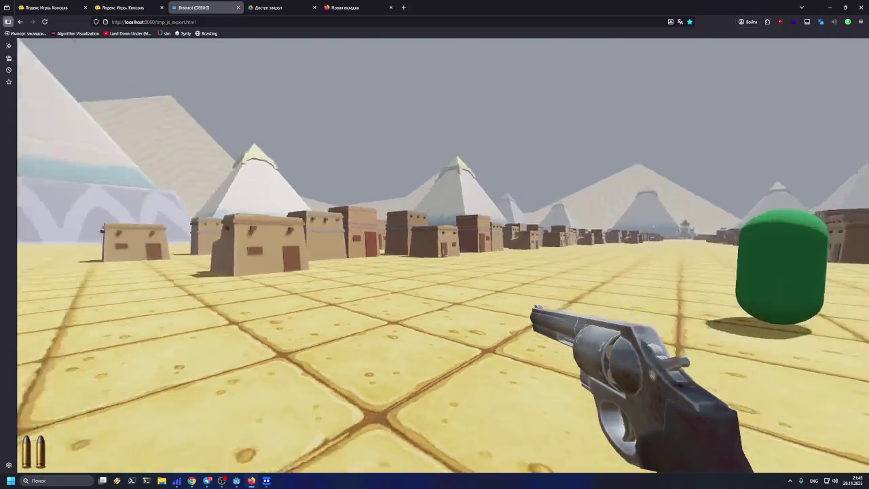
key(w)
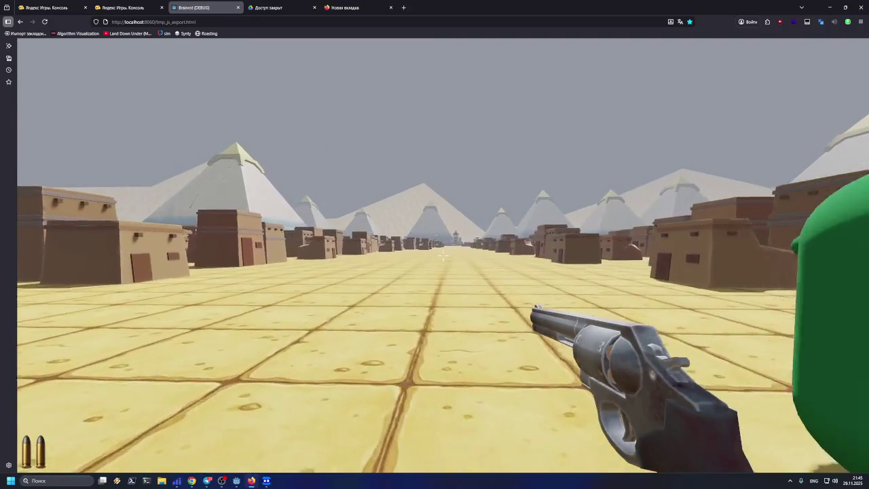
key(d)
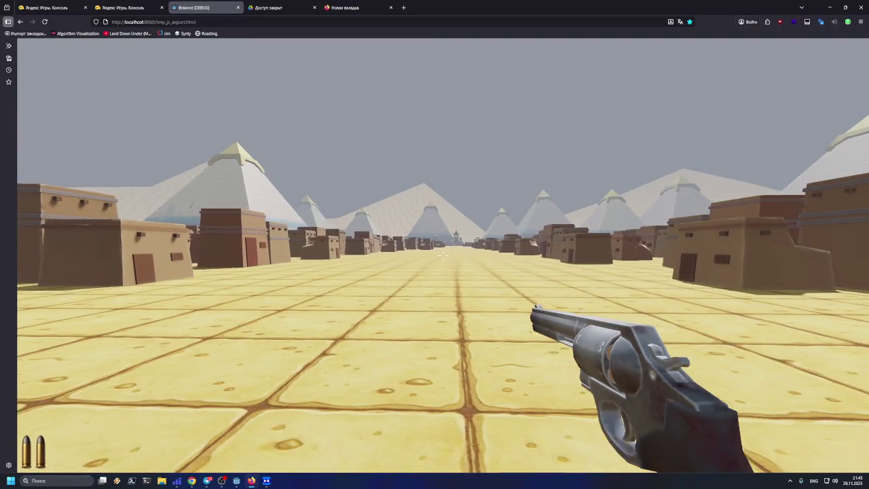
key(a)
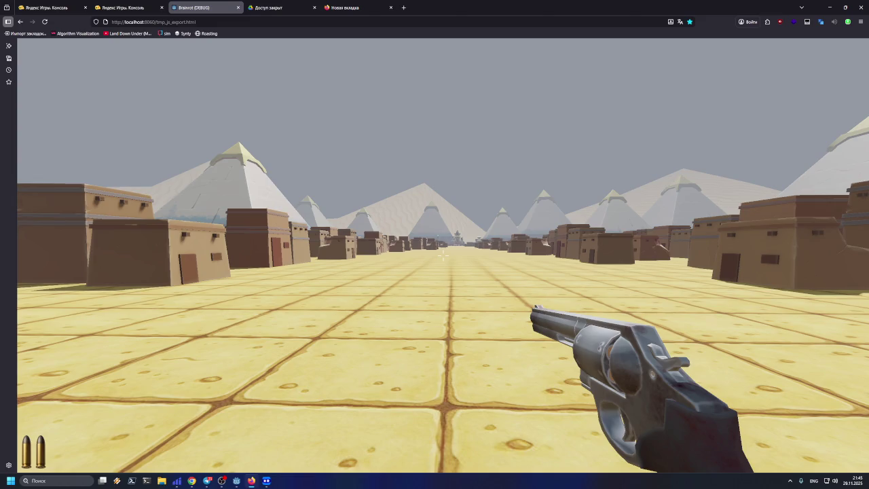
key(s)
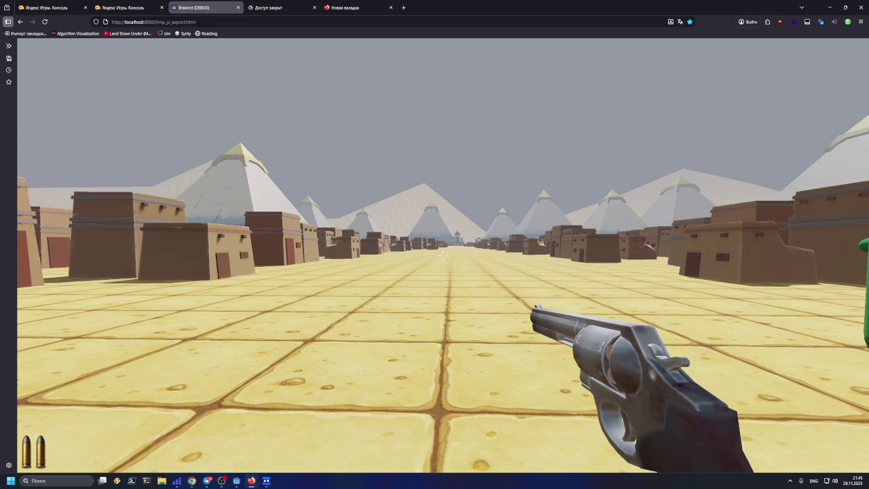
key(d)
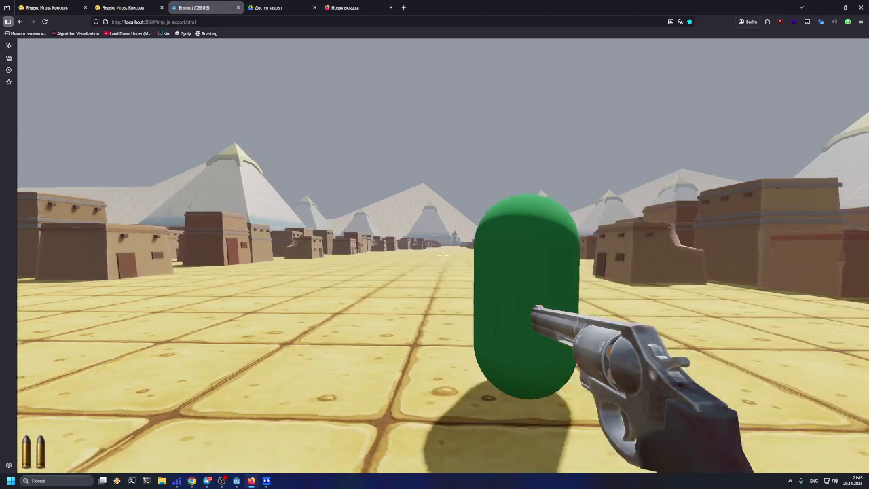
key(a)
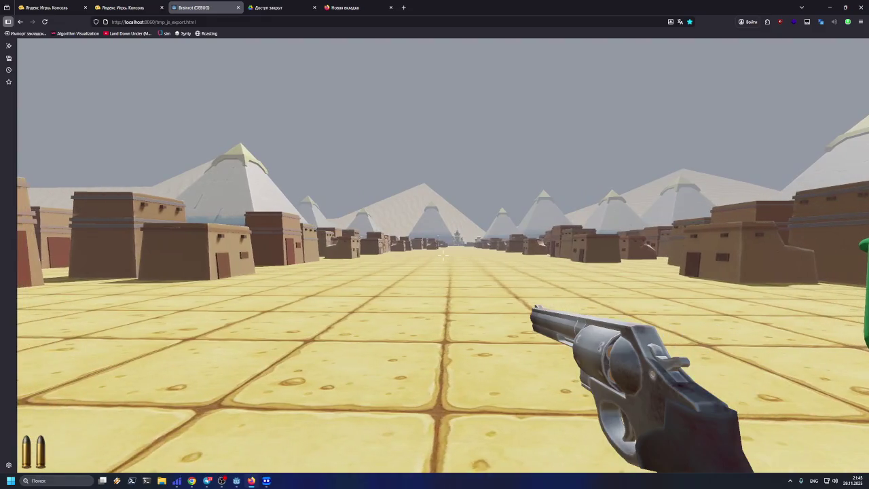
key(d)
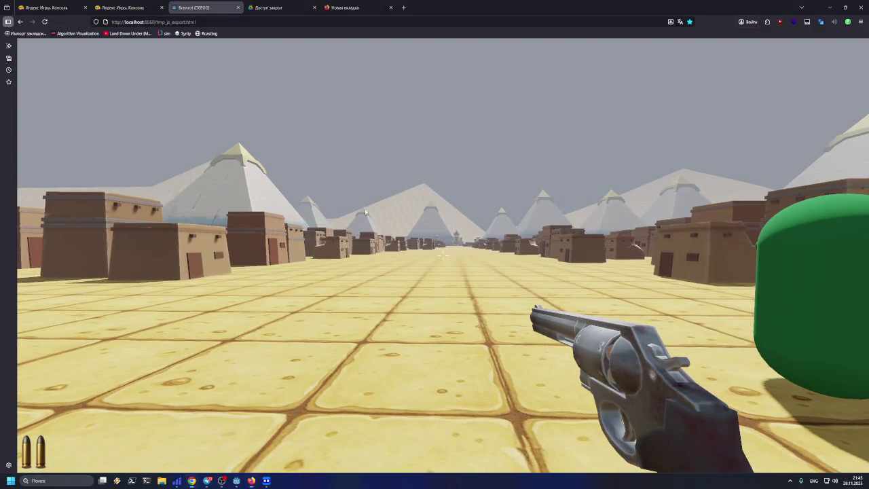
Step: Switch to the empty new tab and open File Explorer on Local Disk (D:)
click(363, 8)
click(364, 21)
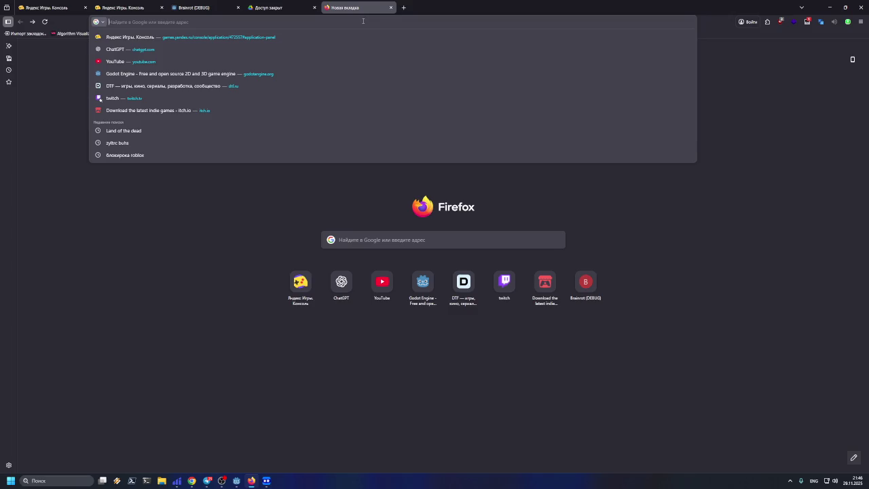
click(162, 481)
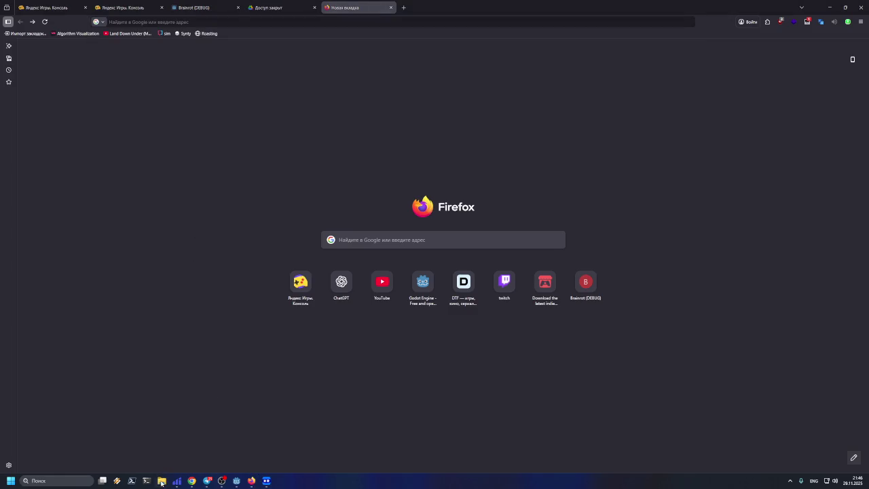
click(305, 303)
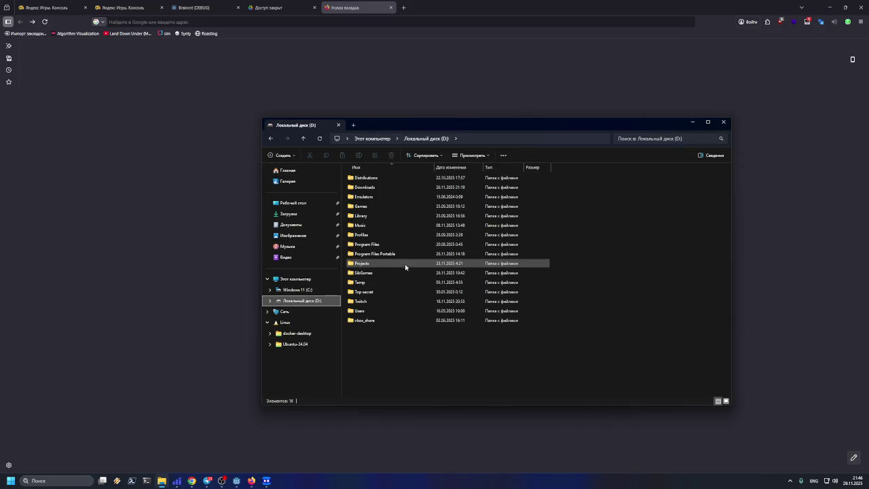
Step: Navigate File Explorer to Projects\Assets\3D\Models\environment
double_click(372, 179)
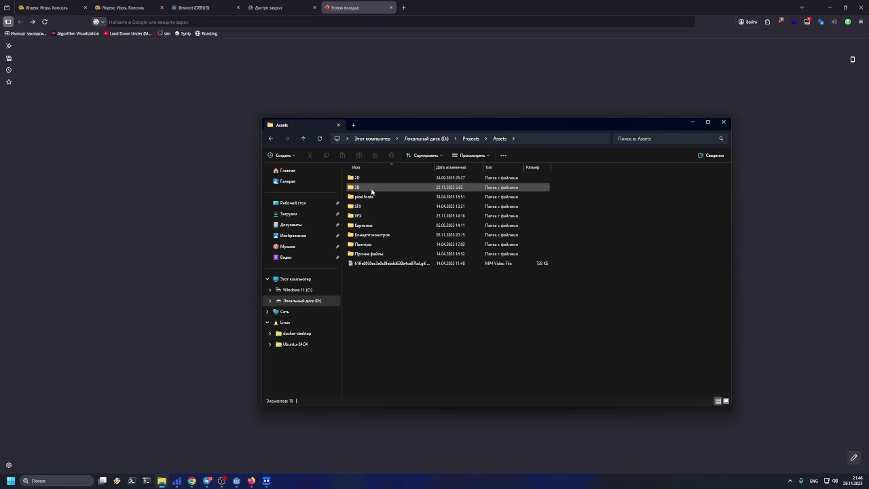
mouse_move(372, 191)
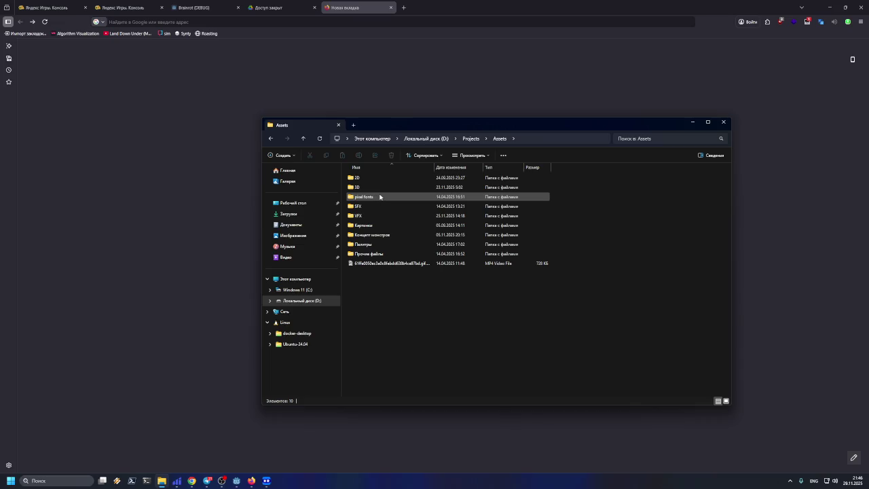
click(373, 187)
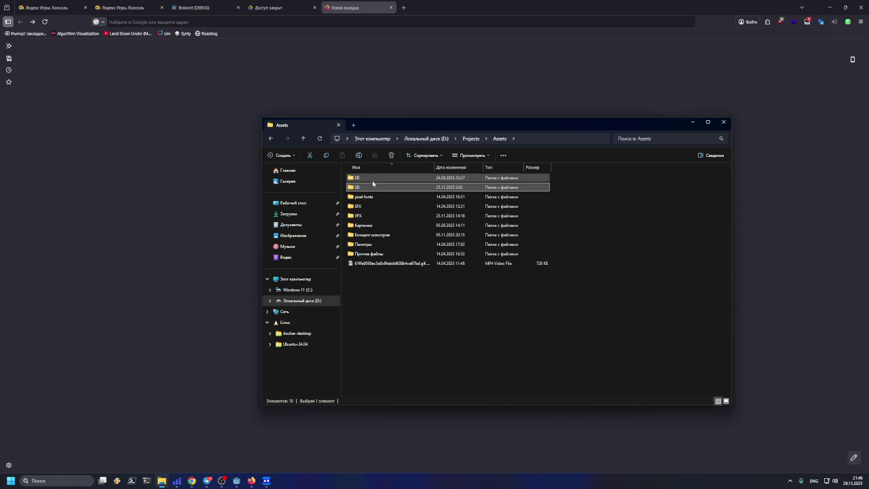
double_click(373, 187)
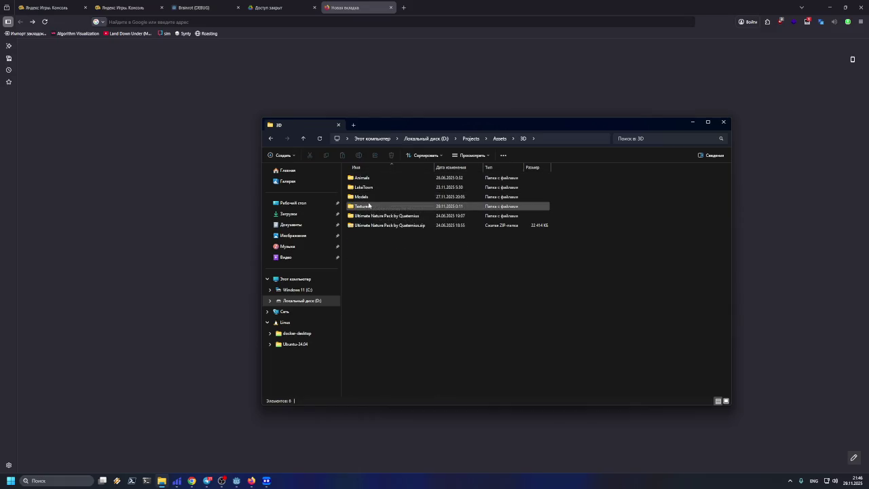
click(504, 141)
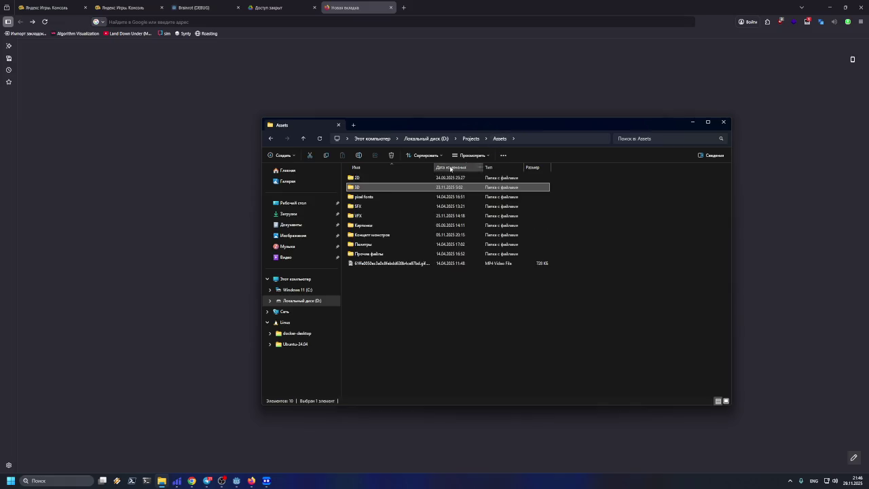
double_click(370, 188)
double_click(368, 197)
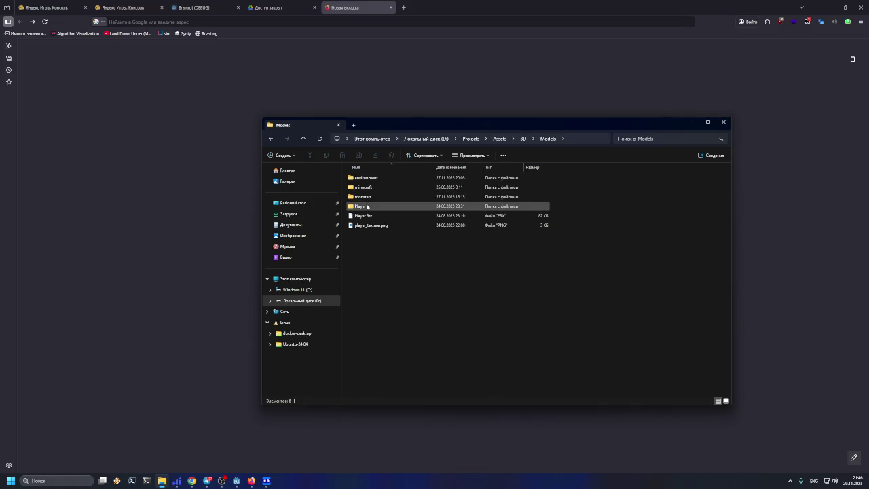
double_click(368, 181)
Step: Copy the environment-pack-egypt-map.zip name and search it on Google in Firefox
click(366, 188)
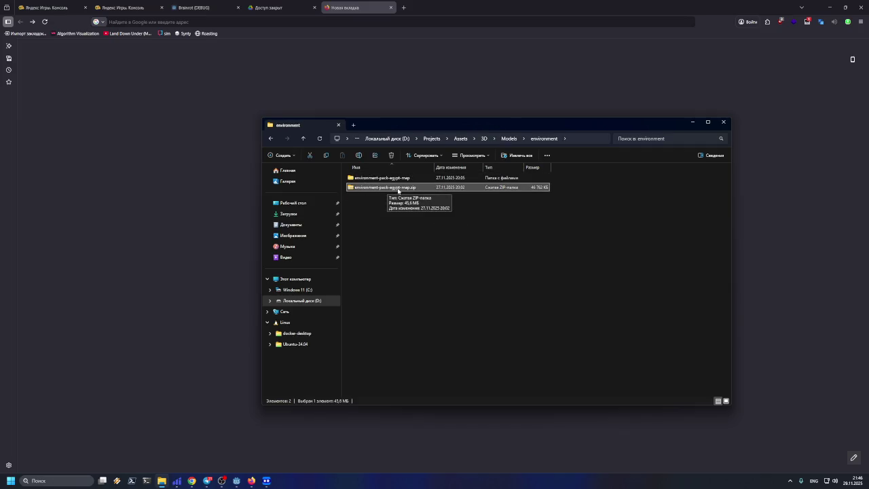
click(401, 188)
drag(409, 188, 354, 188)
key(ctrl+c)
click(403, 8)
key(ctrl+v)
key(Return)
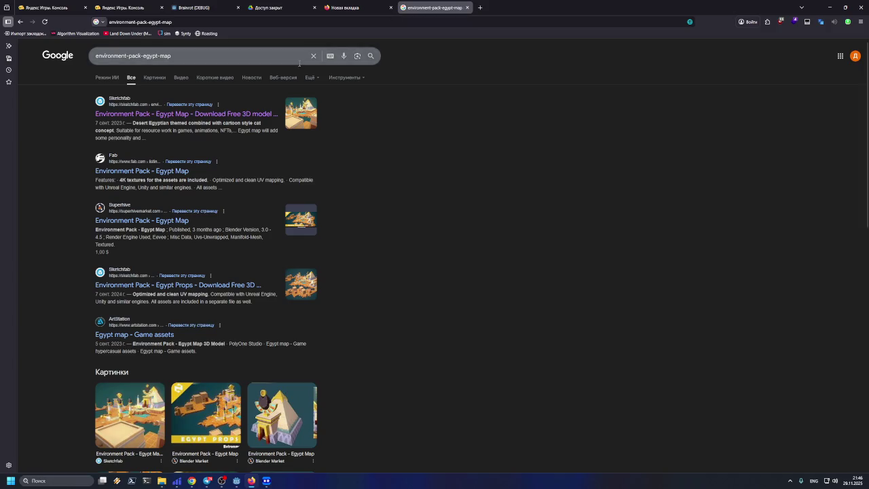
Step: Open the Sketchfab 'Environment Pack - Egypt Map' result, copy its URL, and minimize Firefox
click(183, 114)
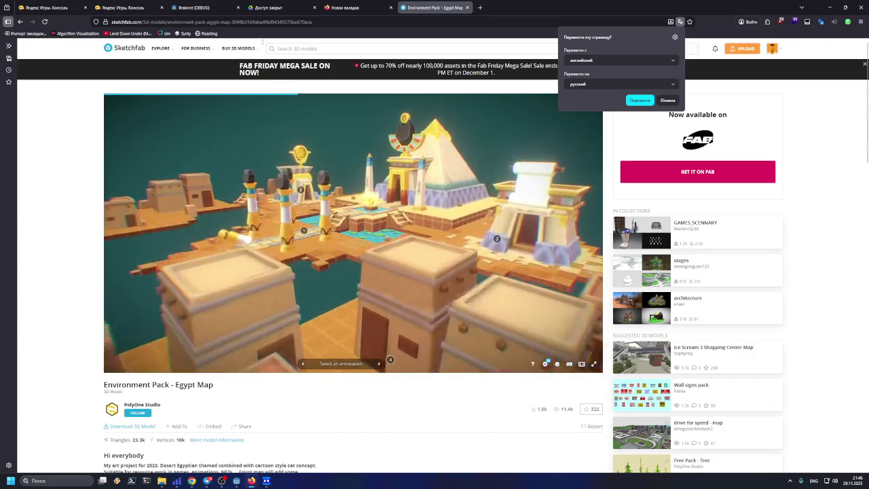
click(417, 22)
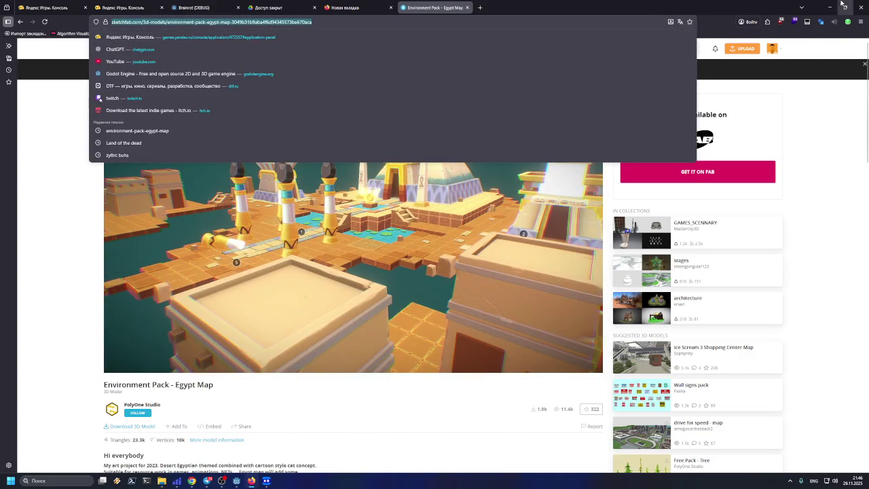
click(831, 6)
right_click(424, 210)
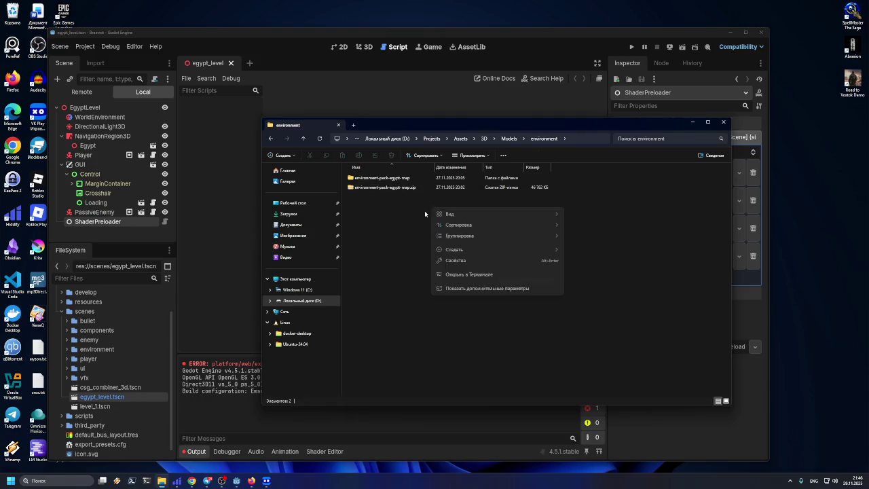
Step: Create a new text document named ссылки.txt in the environment folder
key(Escape)
right_click(390, 211)
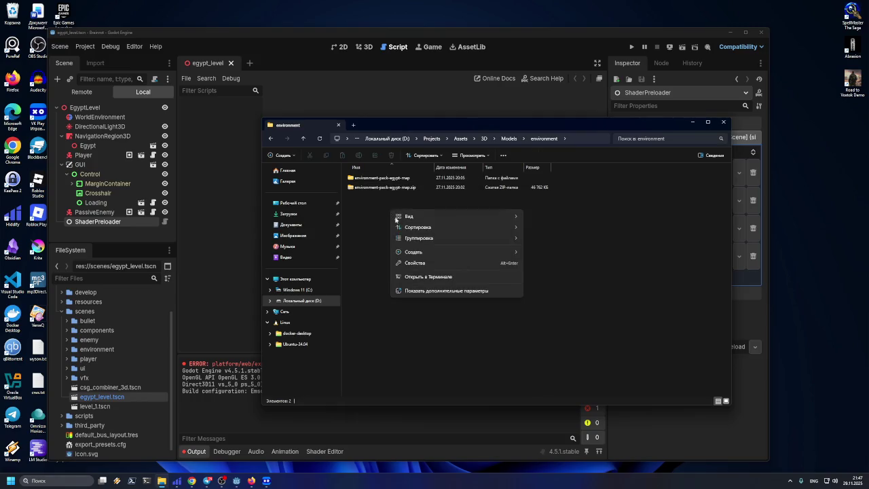
mouse_move(426, 252)
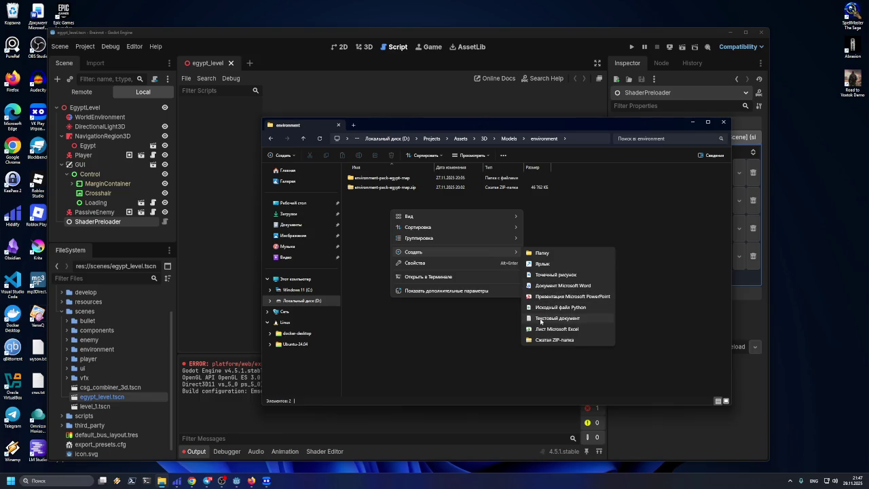
click(541, 319)
text(ccolors.txt)
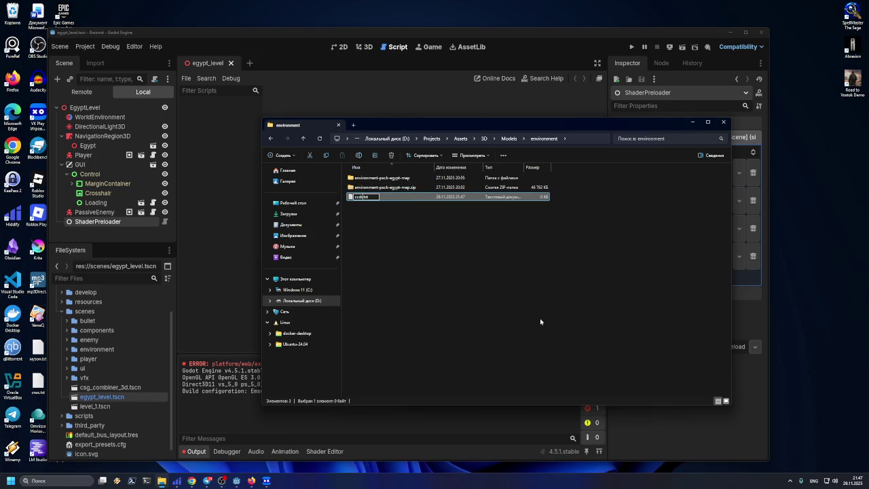
key(BackSpace)
key(BackSpace)
key(BackSpace)
key(alt+shift)
text(ссылки)
key(Return)
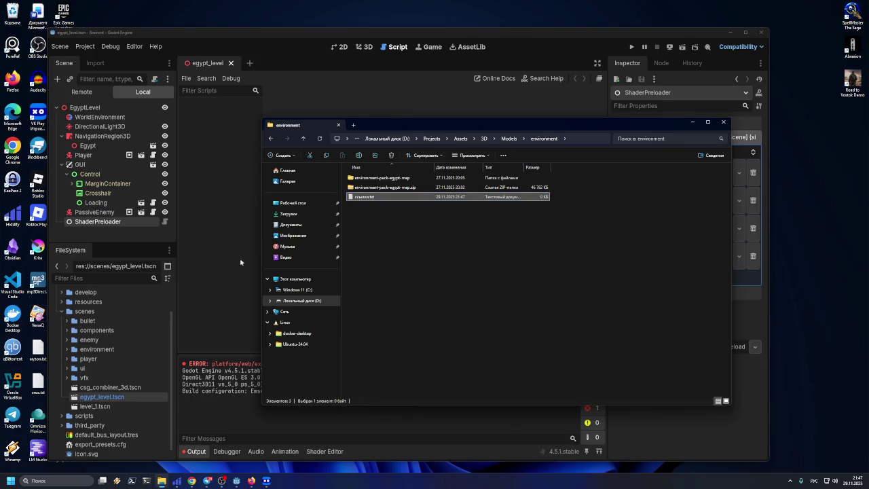
Step: In Godot's FileSystem, collapse scenes and expand develop, then minimize the editor
click(174, 301)
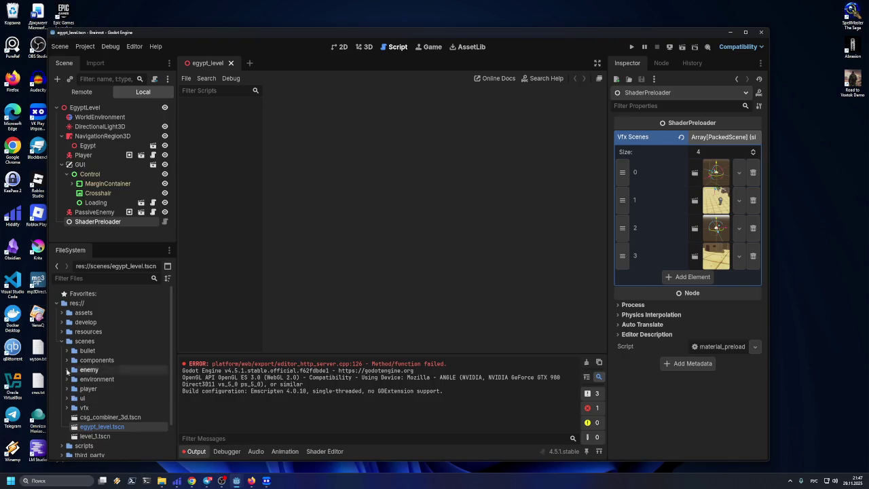
click(62, 341)
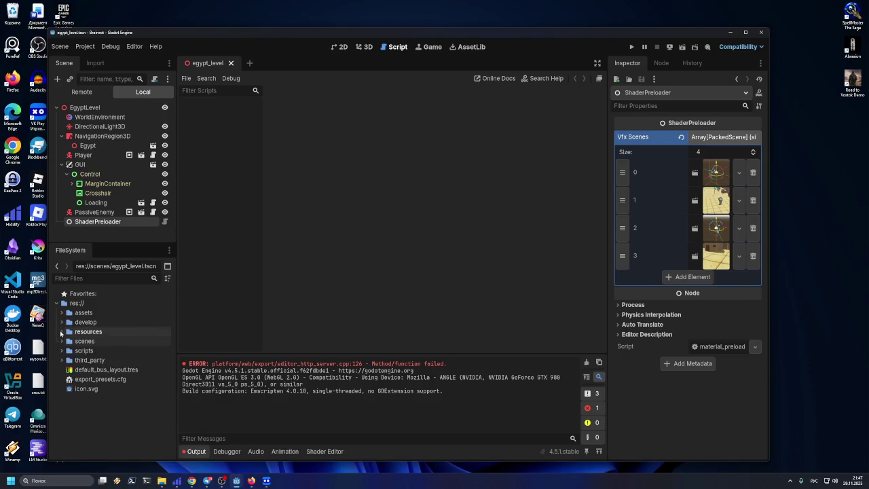
click(62, 324)
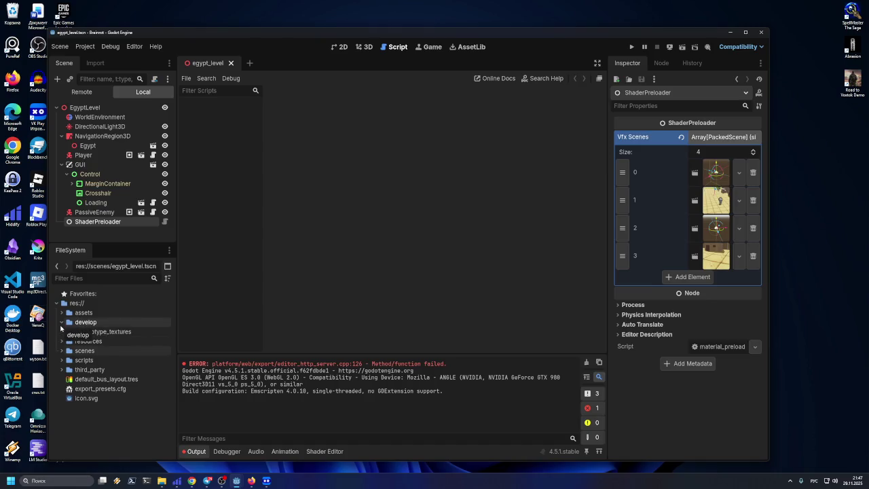
click(730, 31)
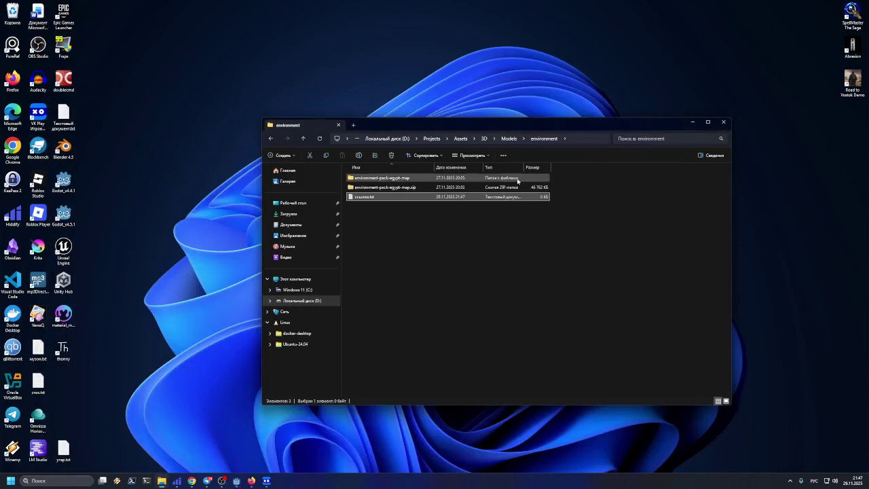
Step: Paste the Sketchfab link into ссылки.txt in Notepad and return to Godot
double_click(421, 197)
key(ctrl+v)
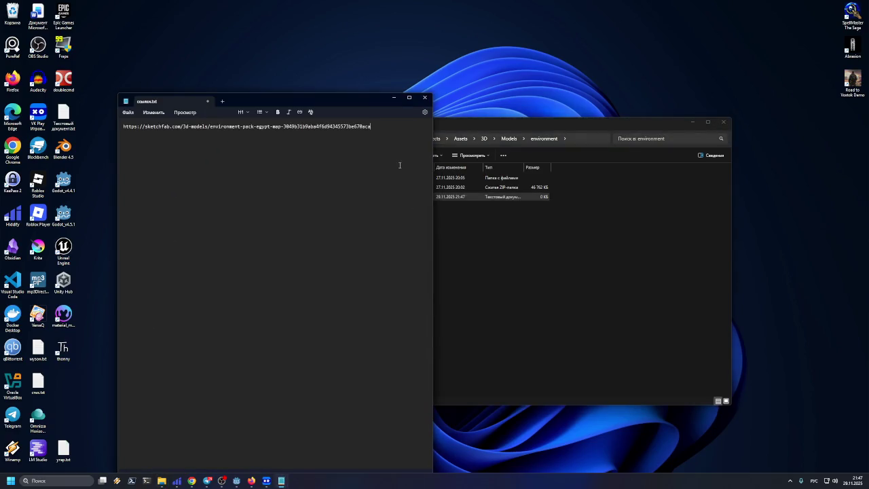
drag(377, 94, 648, 36)
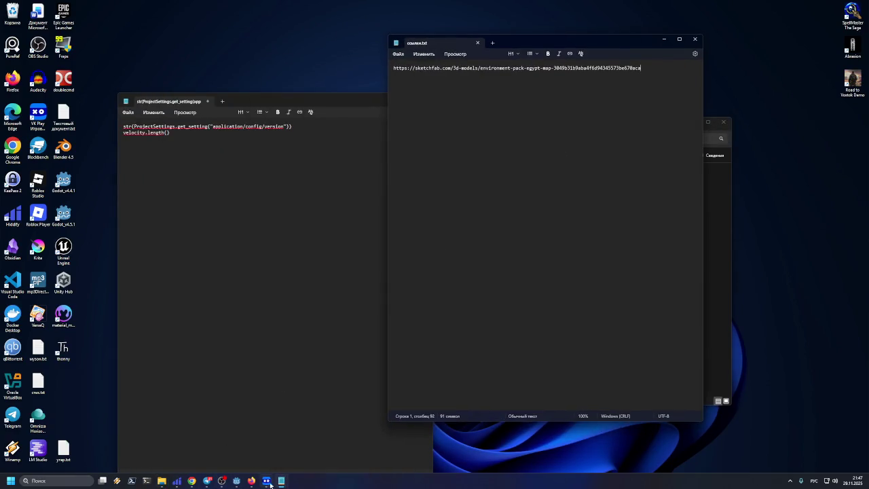
mouse_move(281, 483)
mouse_move(236, 480)
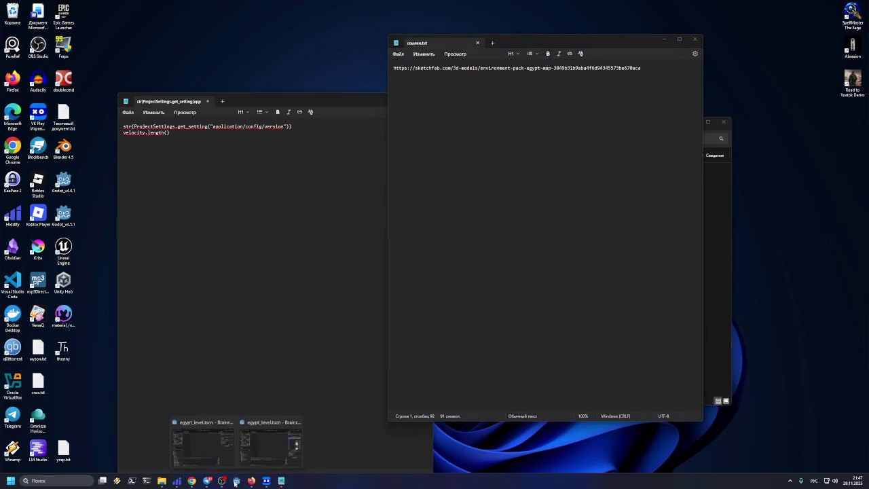
click(202, 461)
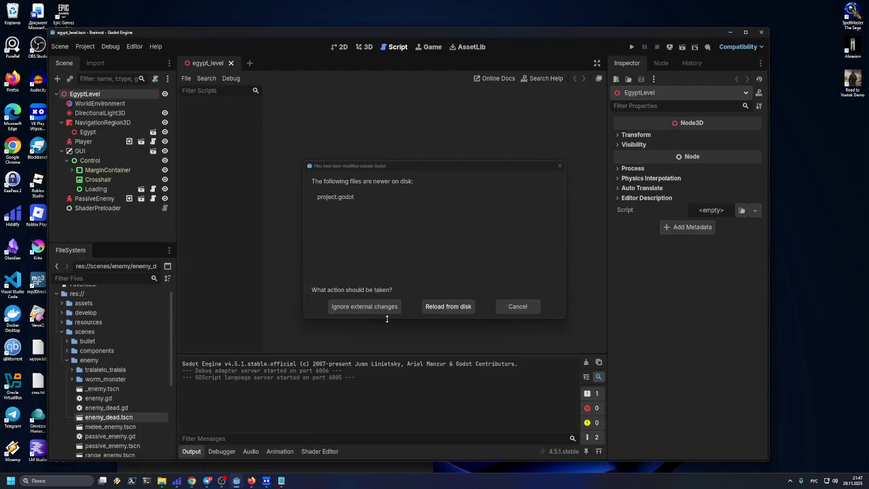
Step: Cancel the modified-files warning, reload the current project, and collapse the enemy and scenes folders
click(515, 308)
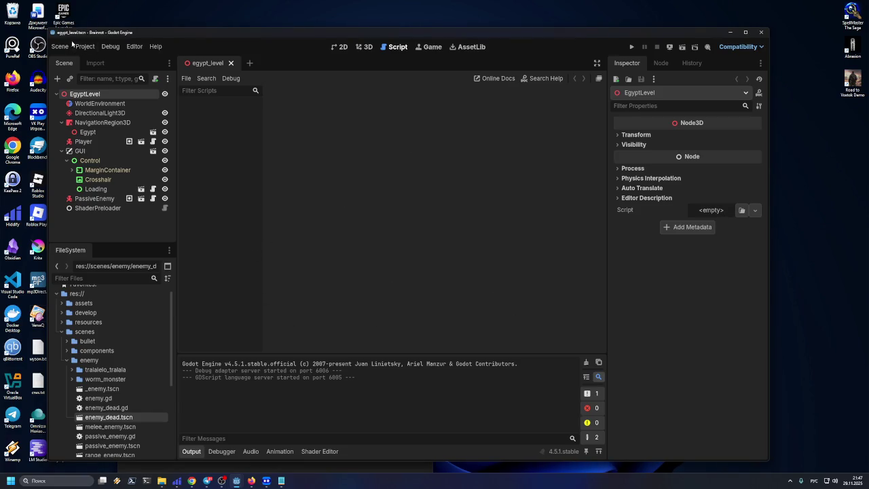
click(85, 47)
click(109, 151)
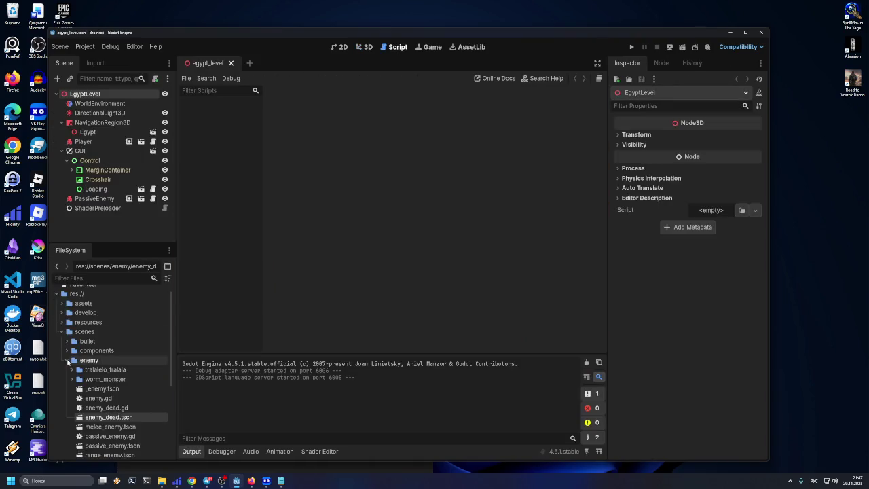
click(67, 361)
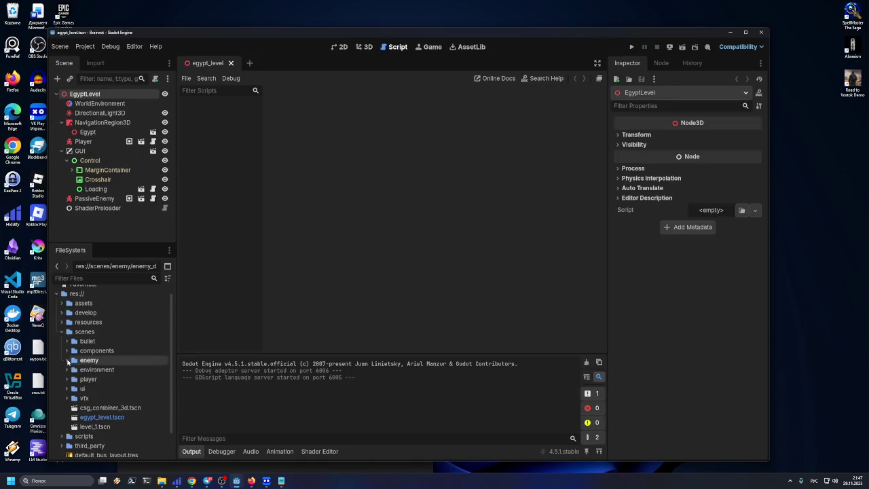
click(61, 332)
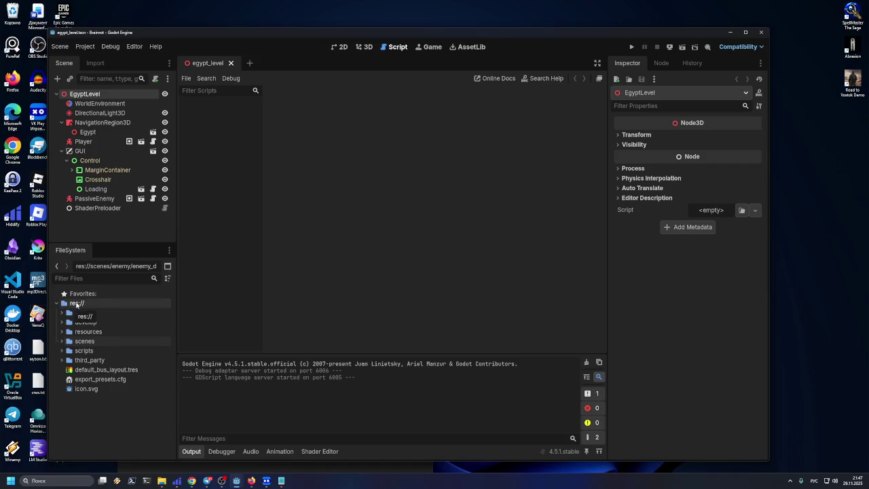
Step: Create links.txt in third_party via Create New > TextFile and paste the Sketchfab link into it
click(61, 361)
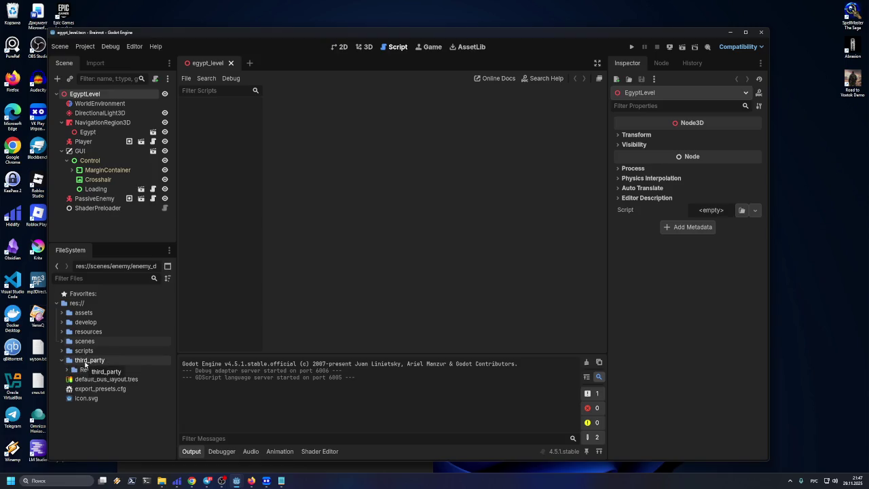
click(84, 360)
right_click(85, 361)
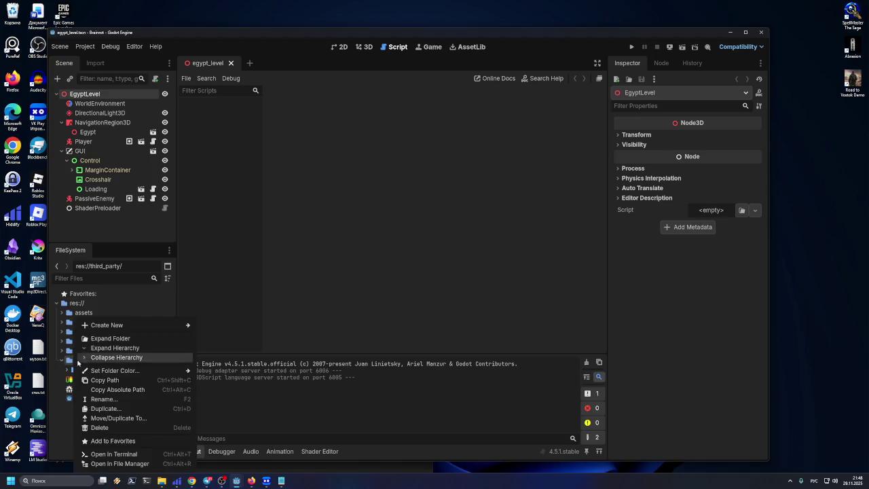
mouse_move(137, 325)
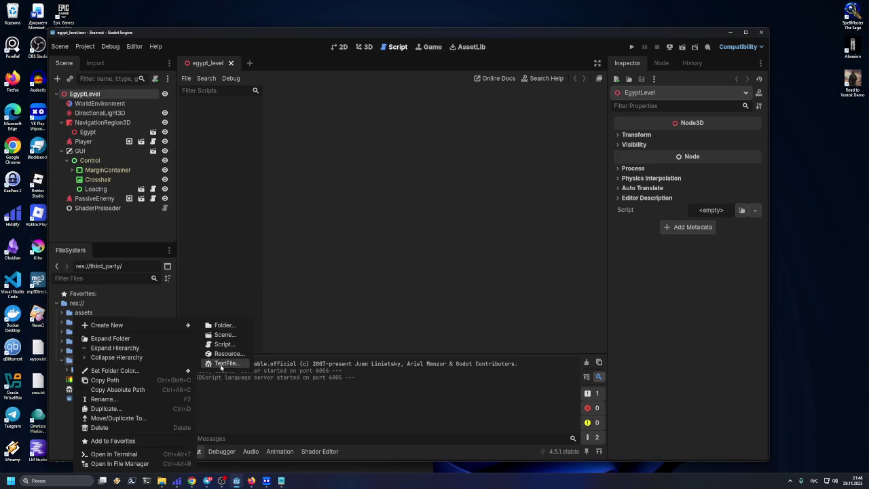
click(221, 365)
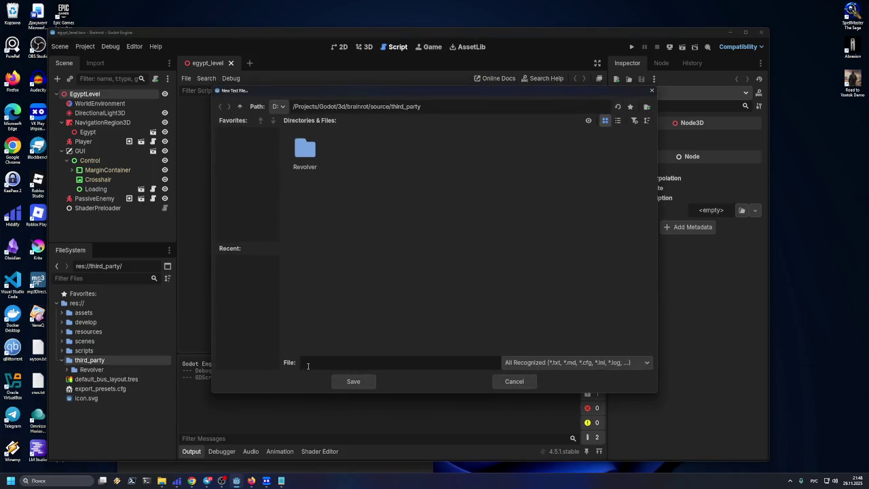
text(дит)
key(BackSpace)
key(BackSpace)
text(ks)
key(Return)
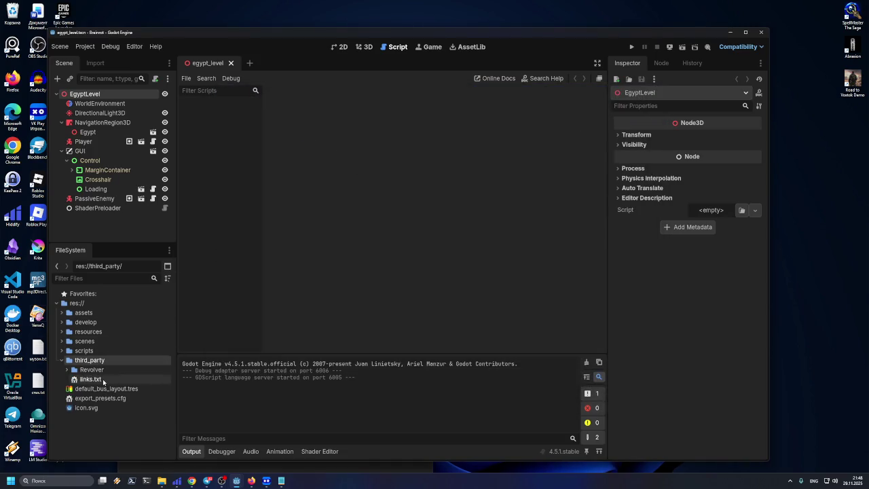
double_click(90, 379)
key(ctrl+v)
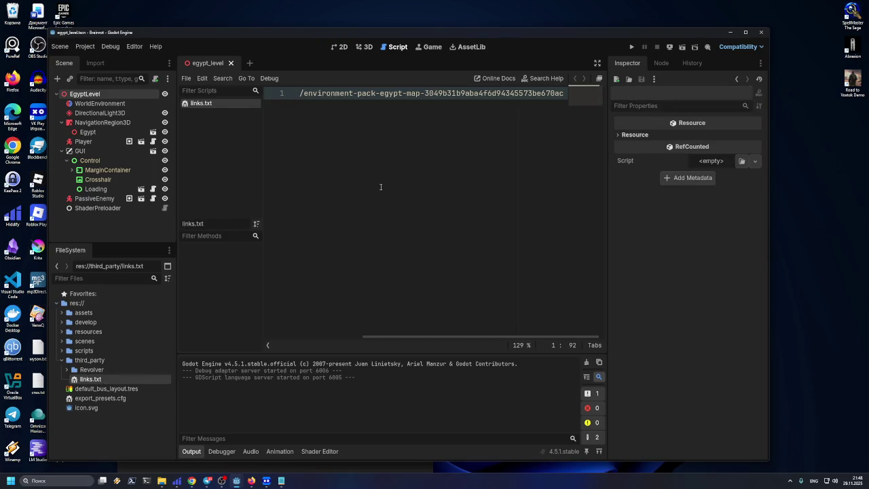
Step: Maximize the Godot window and insert an empty first line above the link
drag(603, 215, 678, 216)
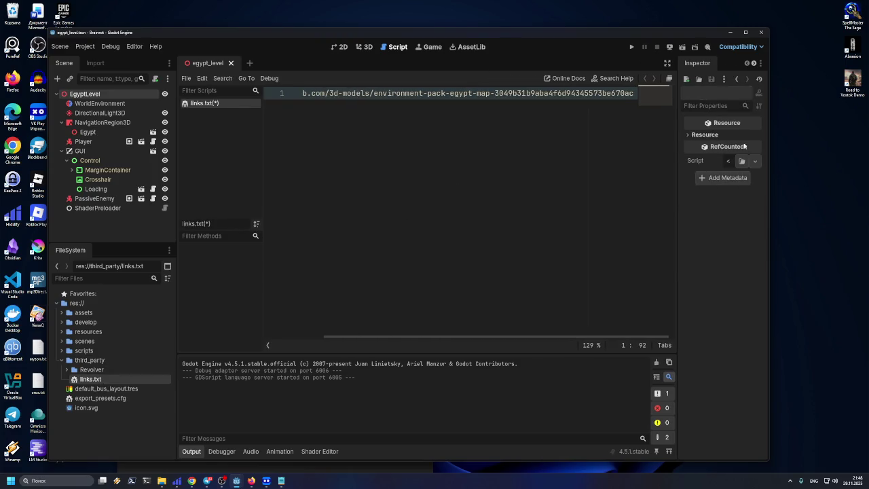
click(746, 32)
key(Home)
key(Return)
key(Up)
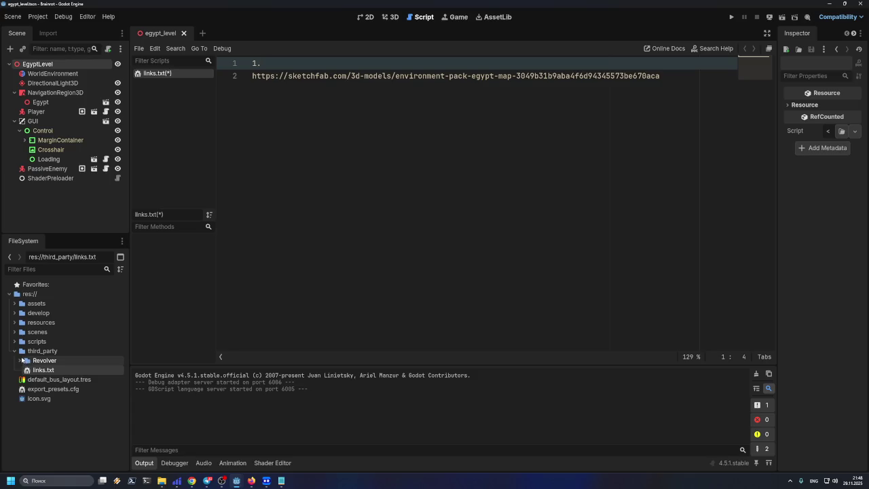
Step: Expand assets > models and drag the environment folder into third_party
click(14, 303)
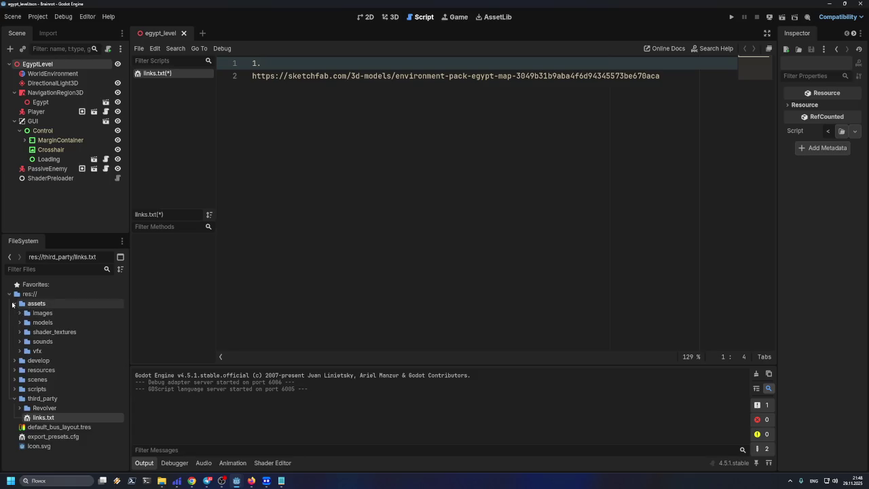
click(19, 323)
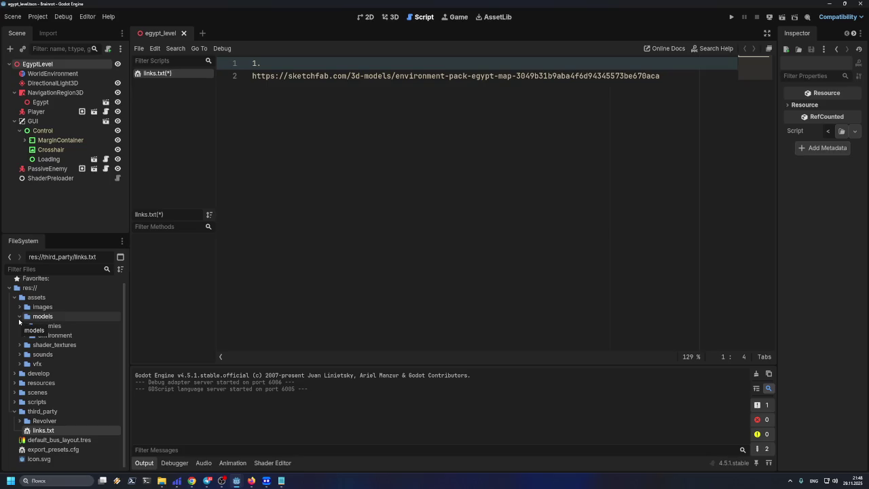
click(23, 335)
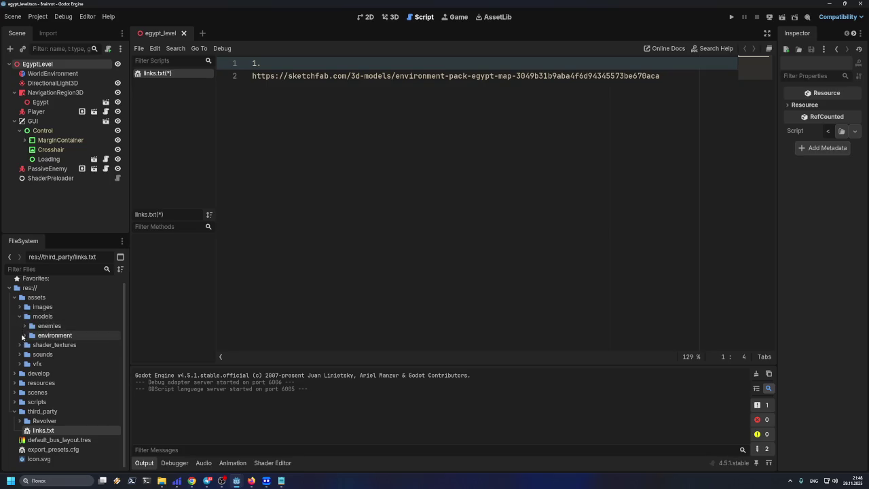
click(28, 345)
click(27, 345)
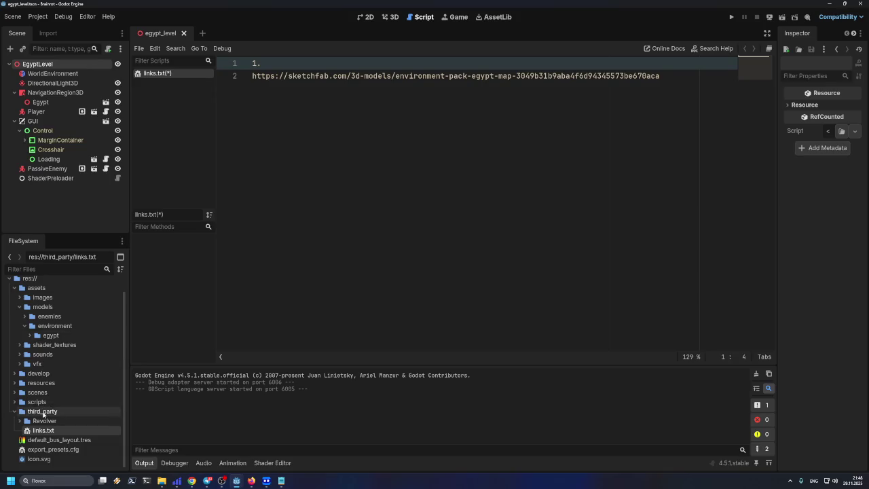
click(40, 327)
mouse_move(41, 327)
mouse_down()
mouse_move(41, 410)
mouse_move(61, 408)
mouse_up()
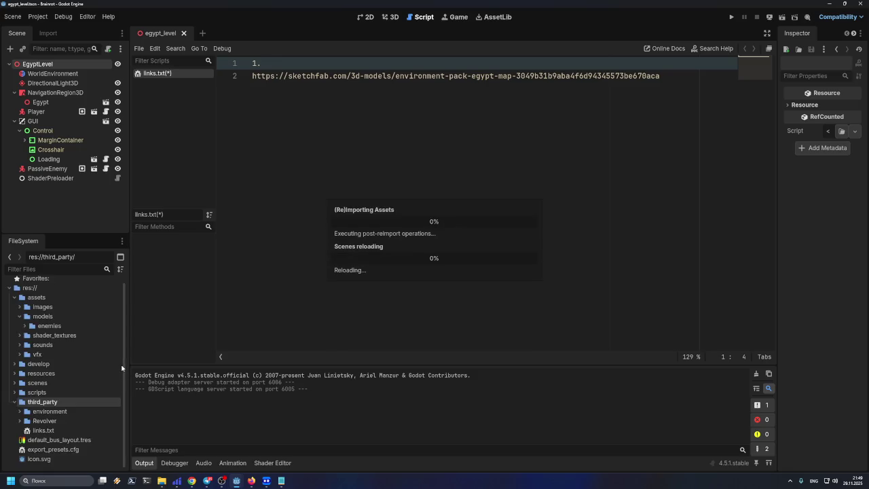
Step: Expand third_party/environment/egypt and browse its Egypt_floor texture files
click(61, 411)
click(19, 412)
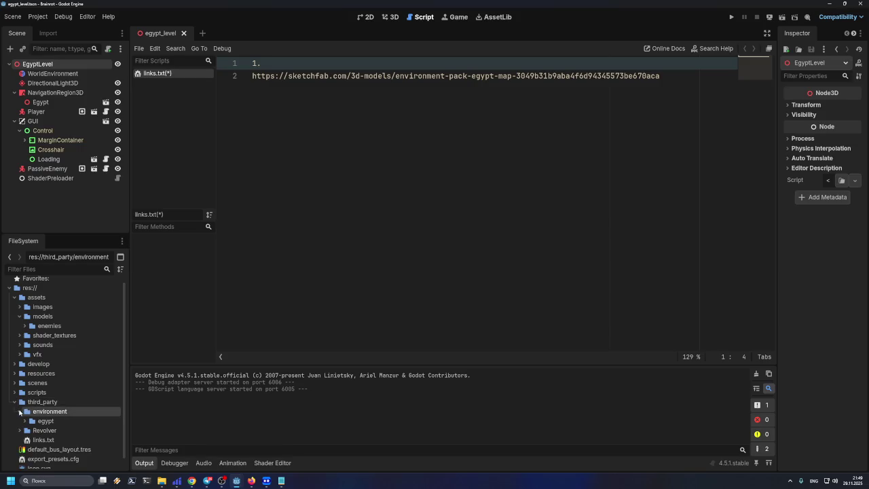
click(26, 422)
scroll(21, 419, down, 4)
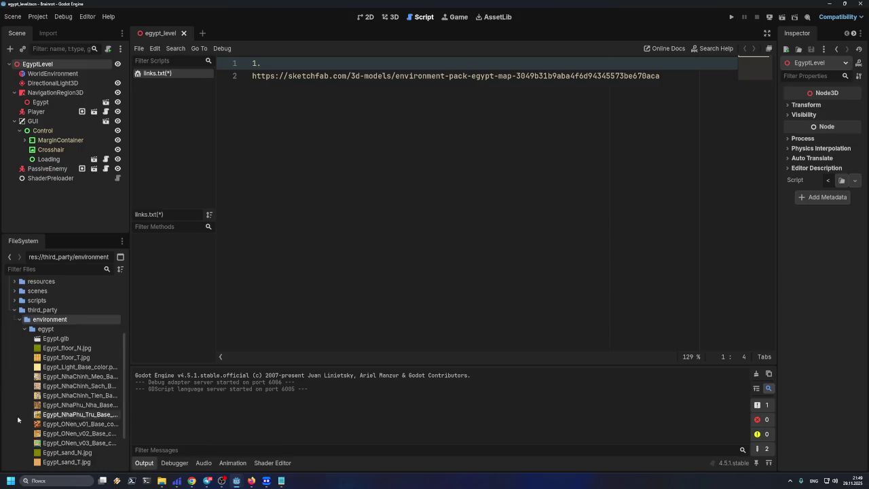
mouse_move(19, 404)
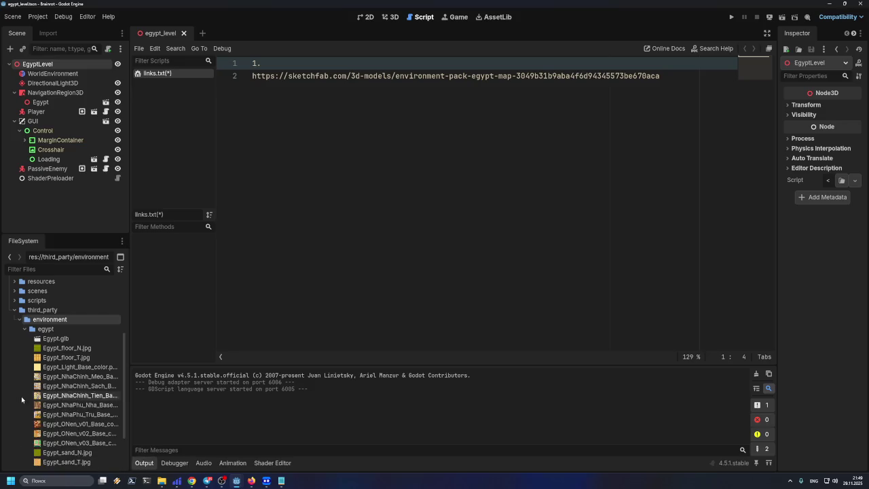
click(57, 358)
click(57, 351)
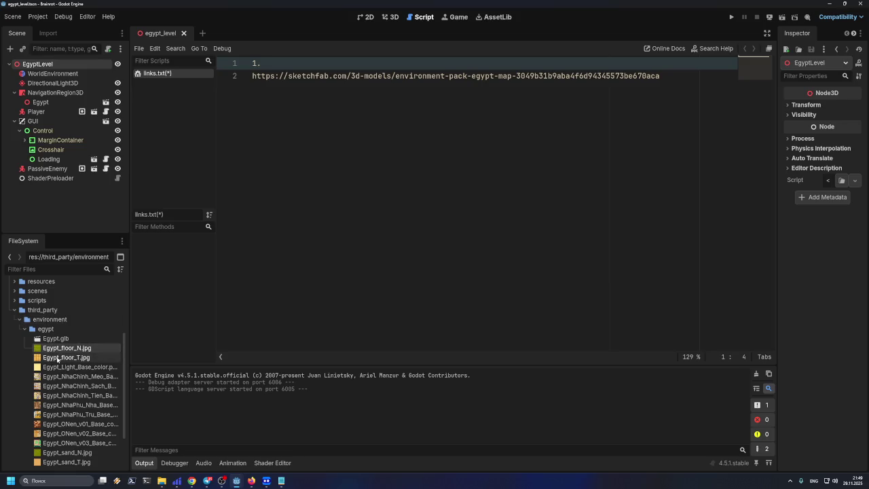
scroll(54, 383, down, 3)
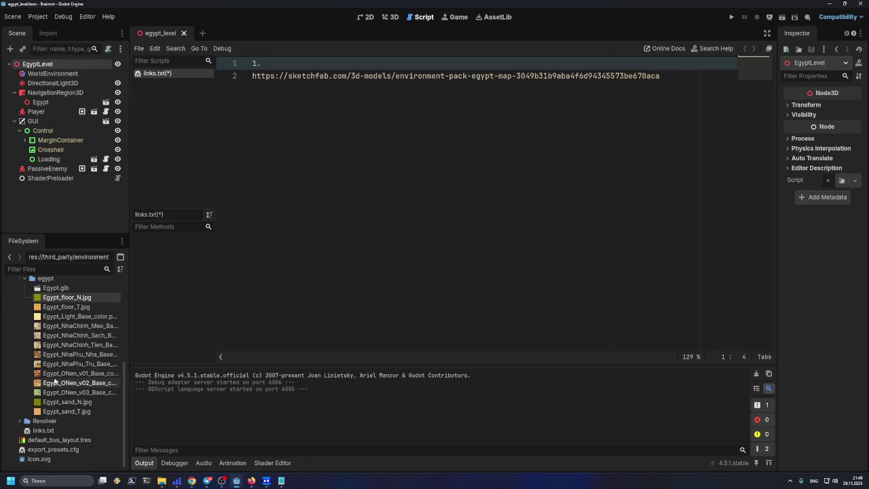
scroll(57, 381, up, 4)
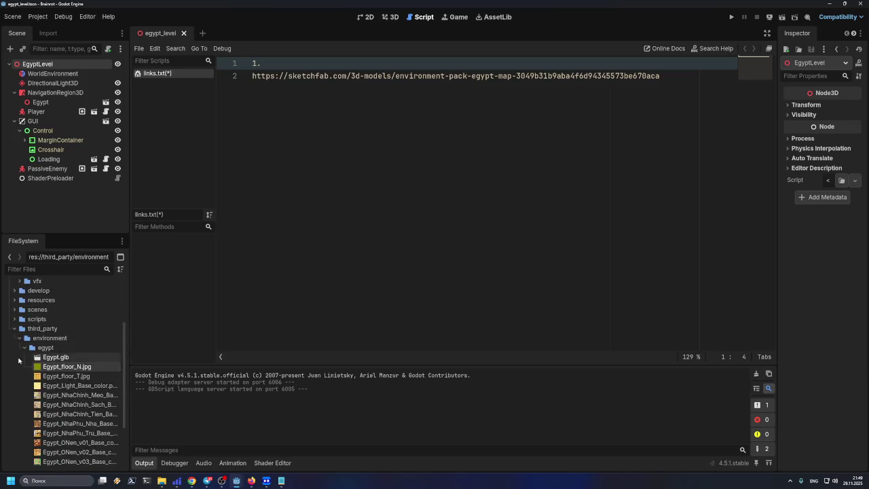
Step: Fold the egypt folder back up under environment and select links.txt
click(22, 351)
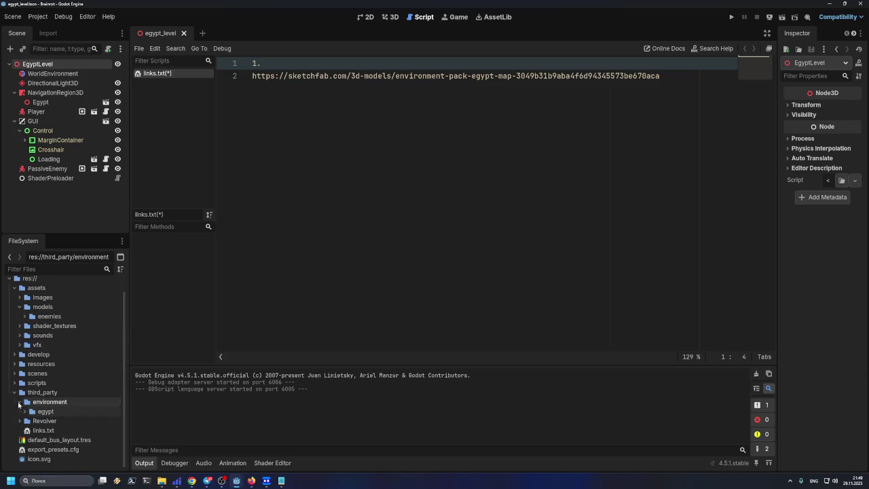
click(21, 410)
scroll(23, 414, down, 5)
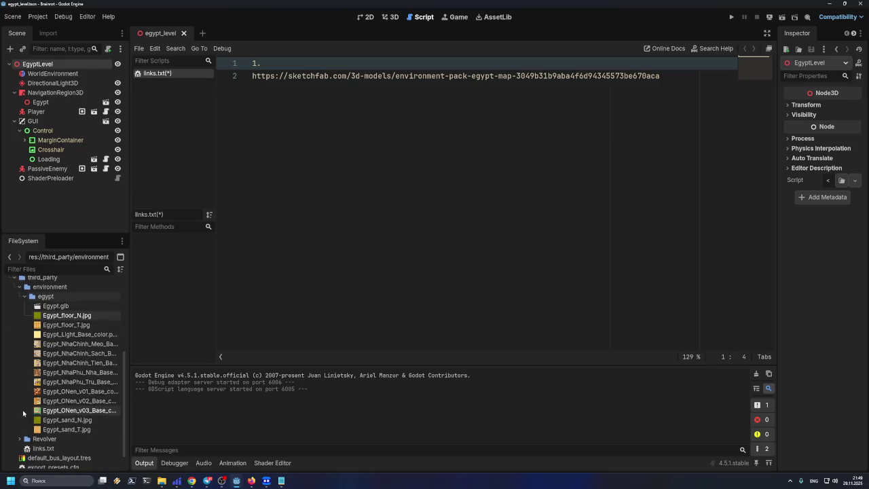
scroll(23, 407, up, 3)
click(24, 366)
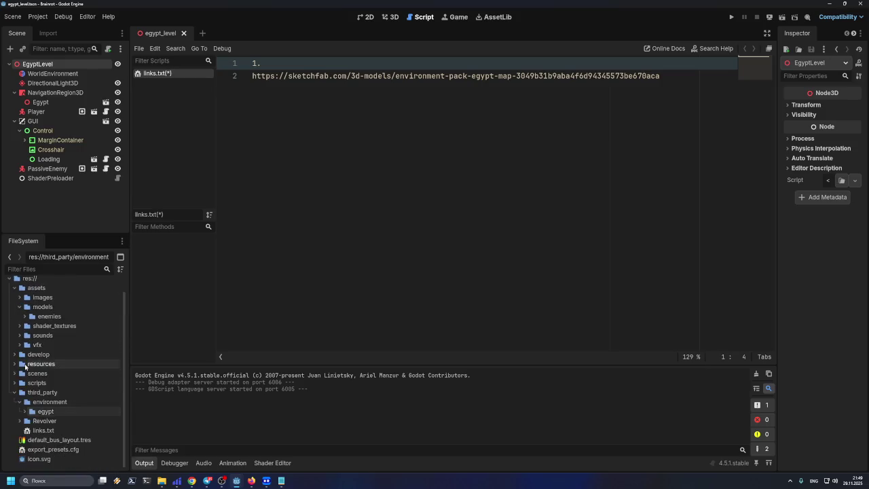
click(19, 402)
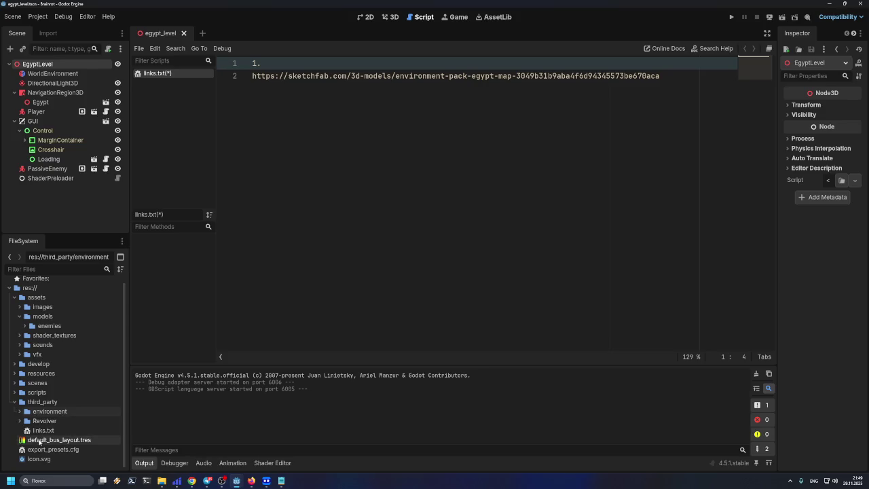
click(21, 411)
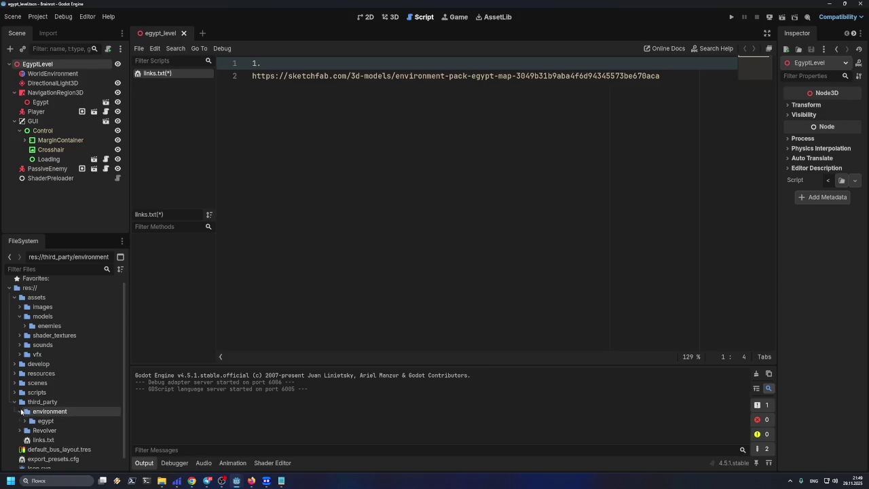
click(25, 421)
click(24, 421)
click(39, 439)
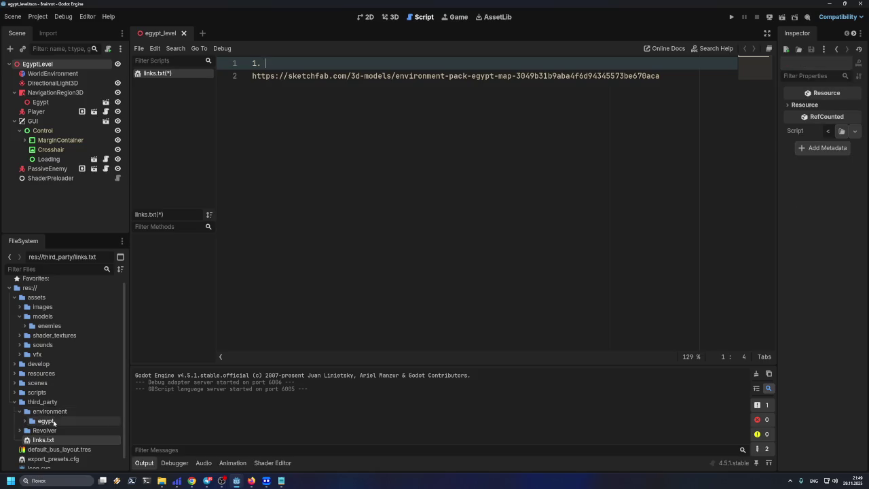
Step: Paste the egypt folder's absolute path after '1.' and trim it to 'environment/egypt'
right_click(57, 421)
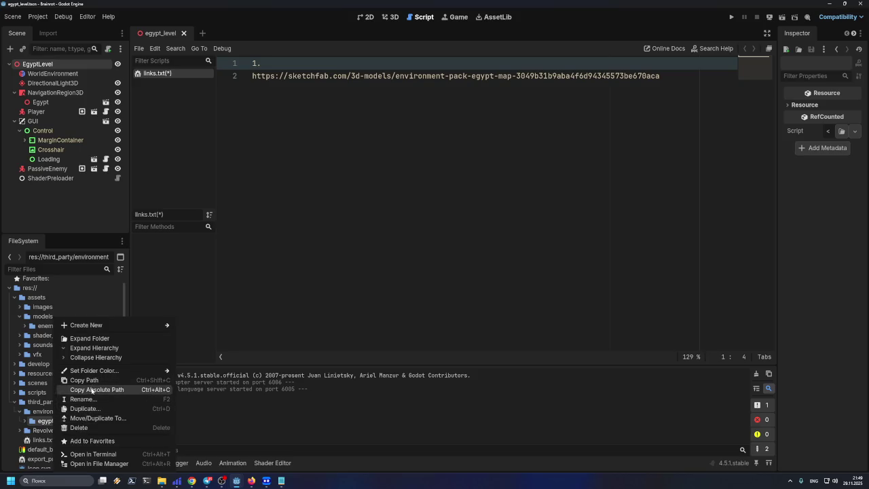
click(90, 389)
key(ctrl+v)
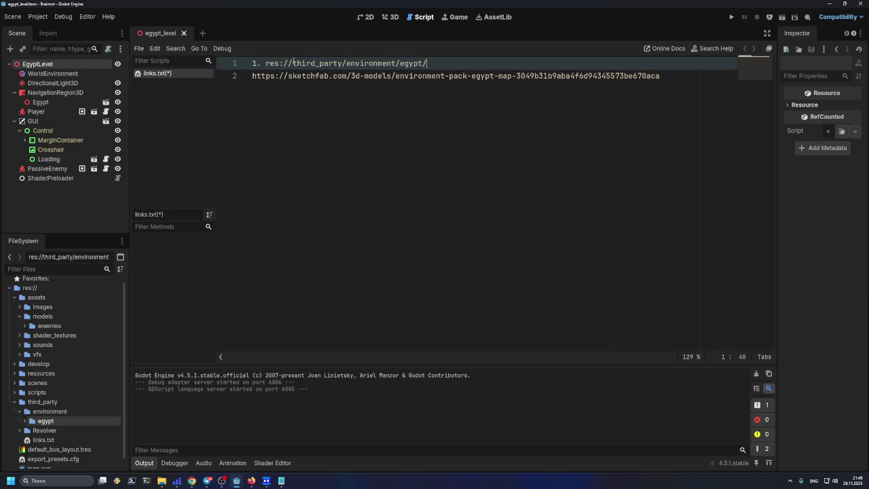
mouse_move(347, 63)
mouse_down()
mouse_move(274, 62)
mouse_move(428, 62)
mouse_move(266, 63)
mouse_move(432, 62)
mouse_up()
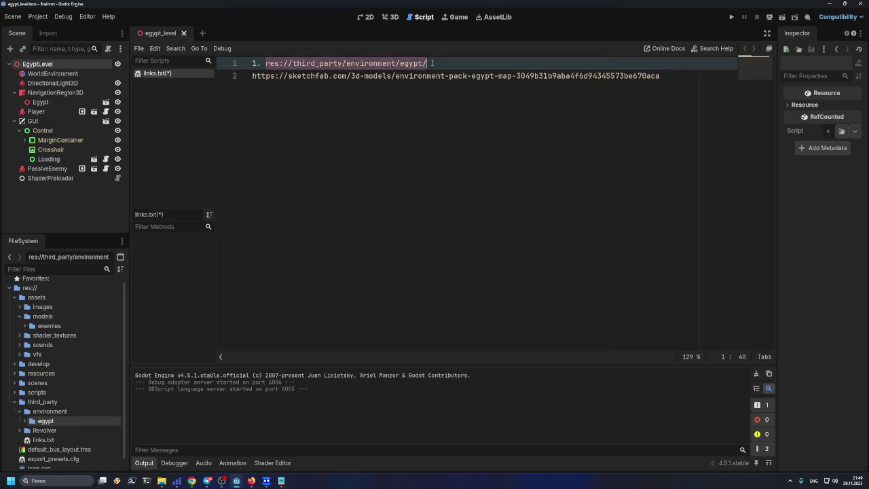
click(266, 62)
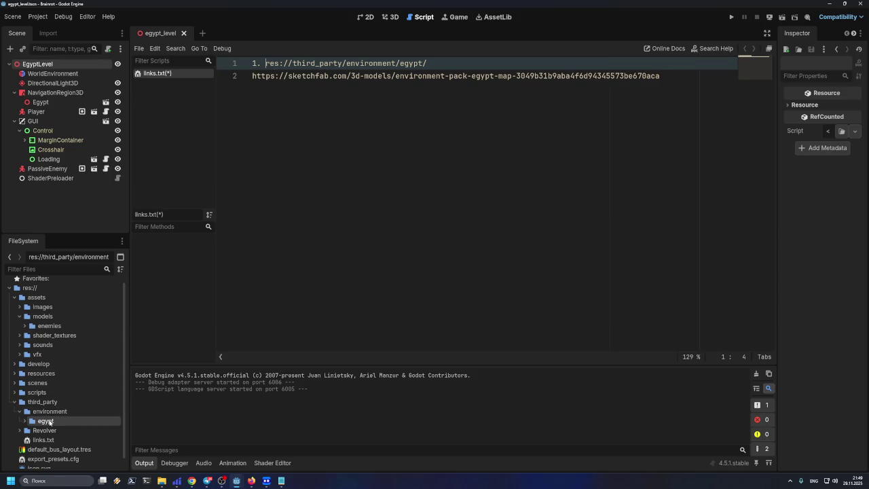
drag(346, 62, 265, 63)
key(BackSpace)
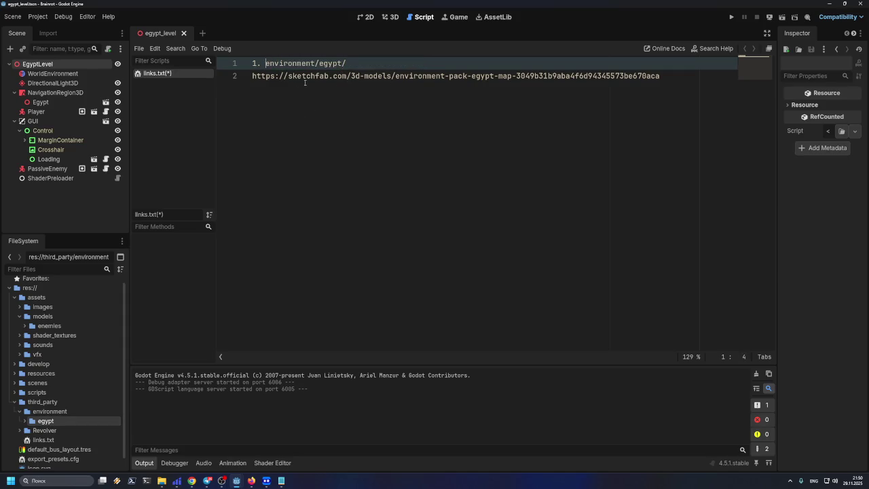
click(346, 63)
key(BackSpace)
Step: Add a blank line after the Sketchfab URL and begin the 'Ресурс:' label before environment/egypt
click(263, 63)
key(Return)
click(265, 63)
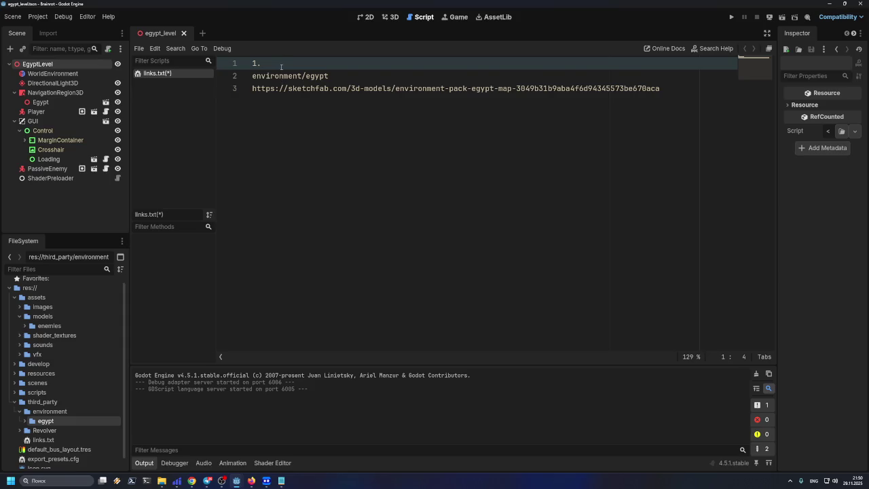
key(Delete)
click(282, 92)
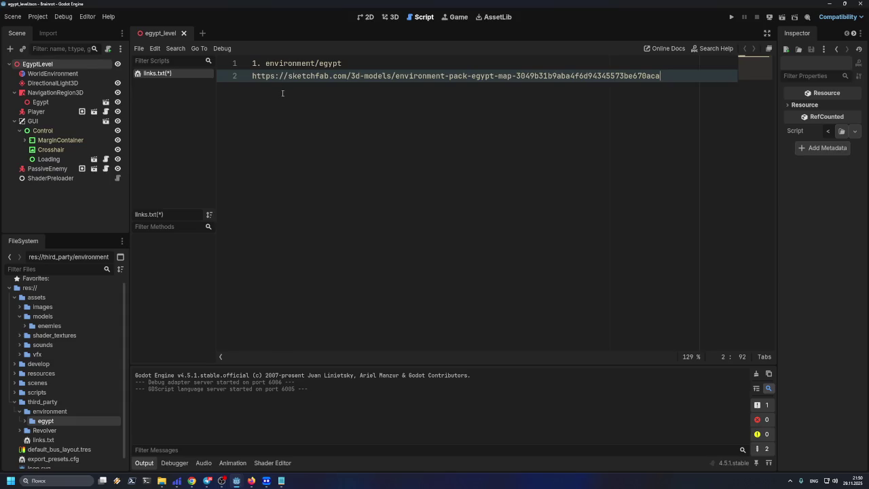
key(Return)
click(265, 63)
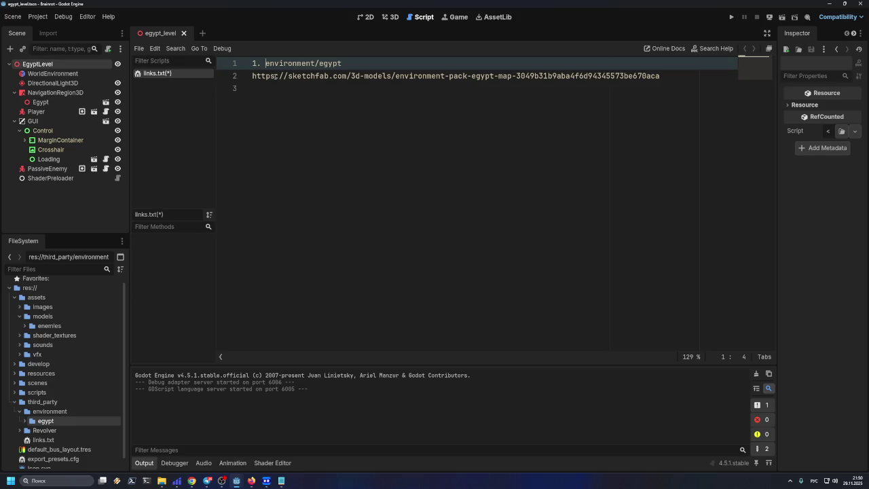
text(Pecypc)
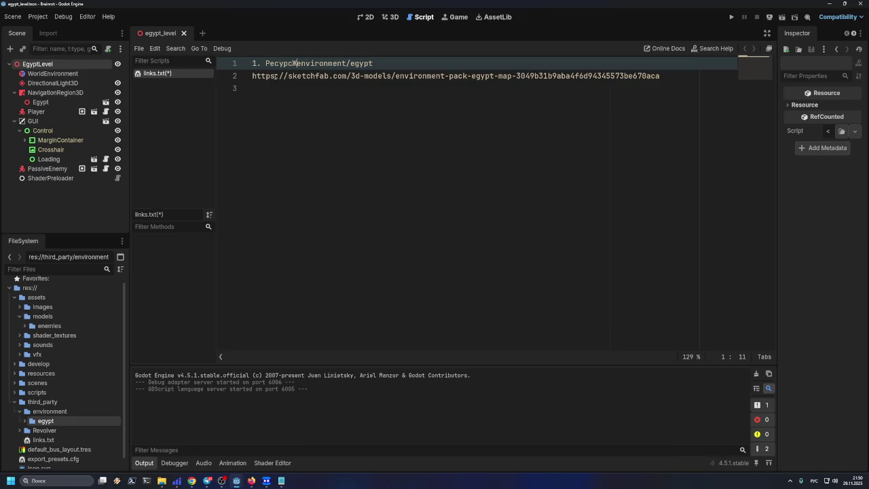
text(:)
Step: Prefix the Sketchfab URL on line 2 with the label 'Ссылка:'
click(275, 76)
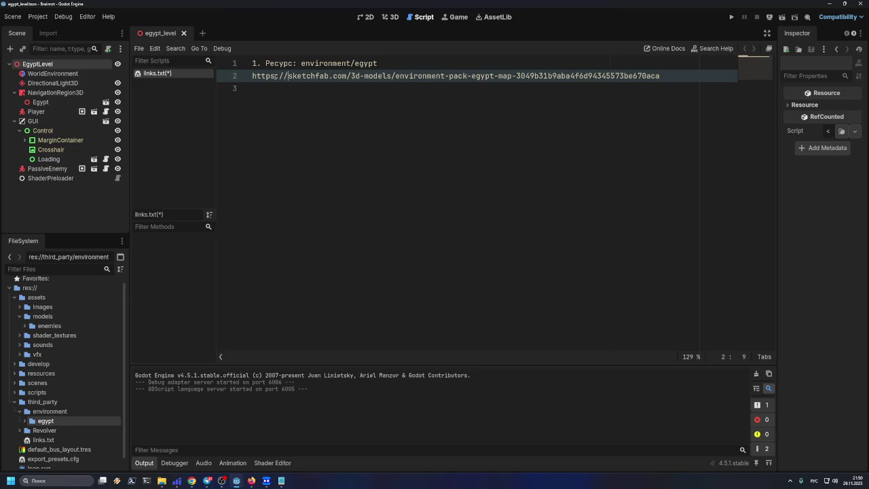
key(Home)
text(CCo)
key(BackSpace)
key(BackSpace)
text(н)
key(BackSpace)
text(сылка)
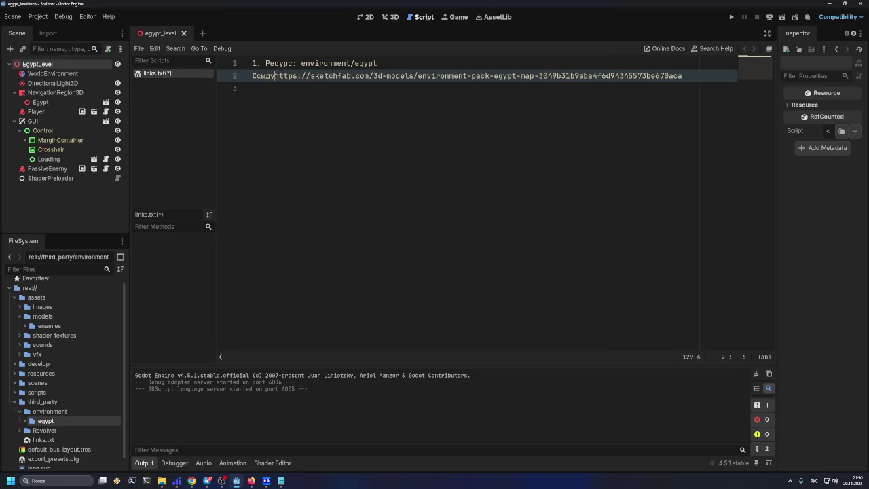
key(BackSpace)
text(а:)
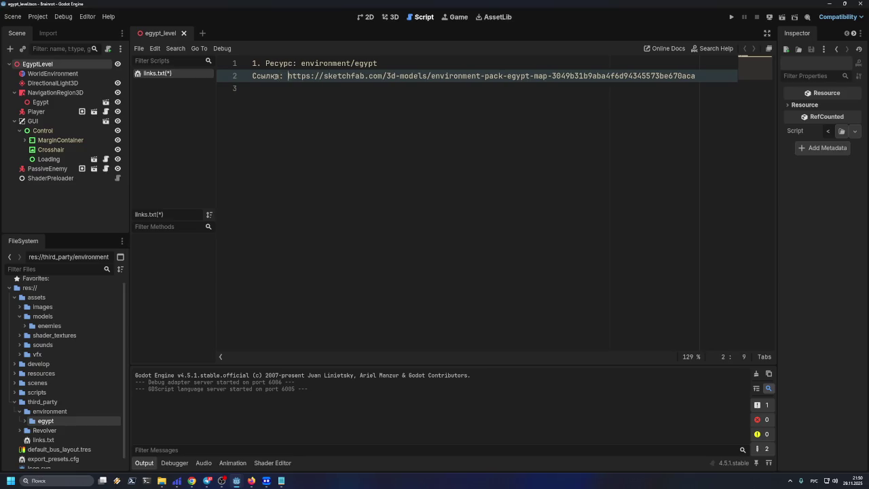
Step: Move the 'Ресурс' line below a separate '1.' line
click(265, 64)
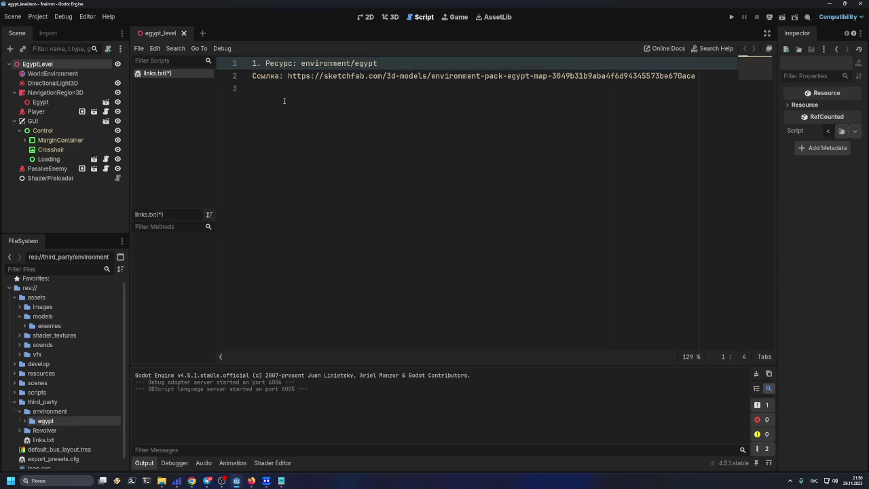
key(Return)
click(264, 107)
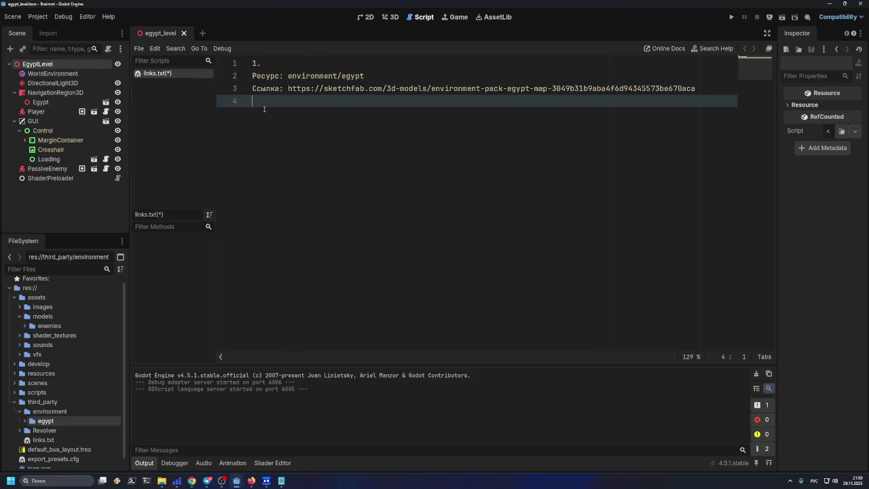
Step: Rejoin 'Ресурс: environment/egypt' onto the '1.' line and start entry '2. Ресурс:' on line 4
click(253, 76)
key(BackSpace)
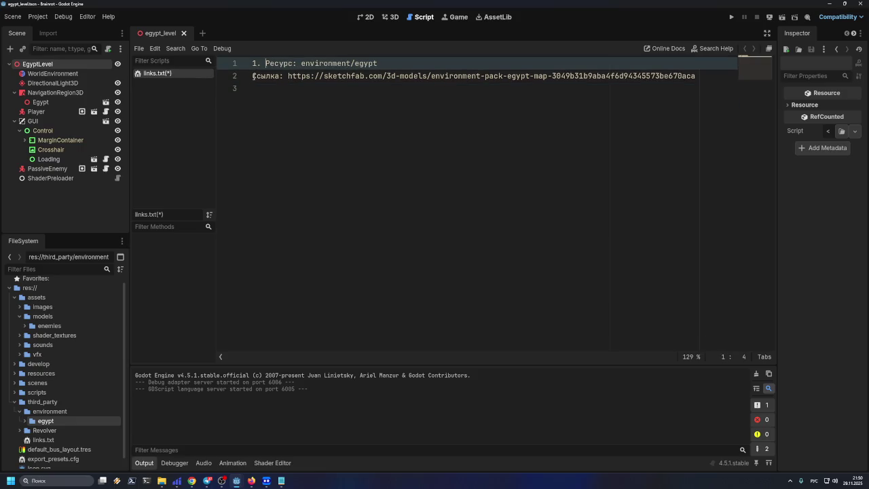
click(265, 121)
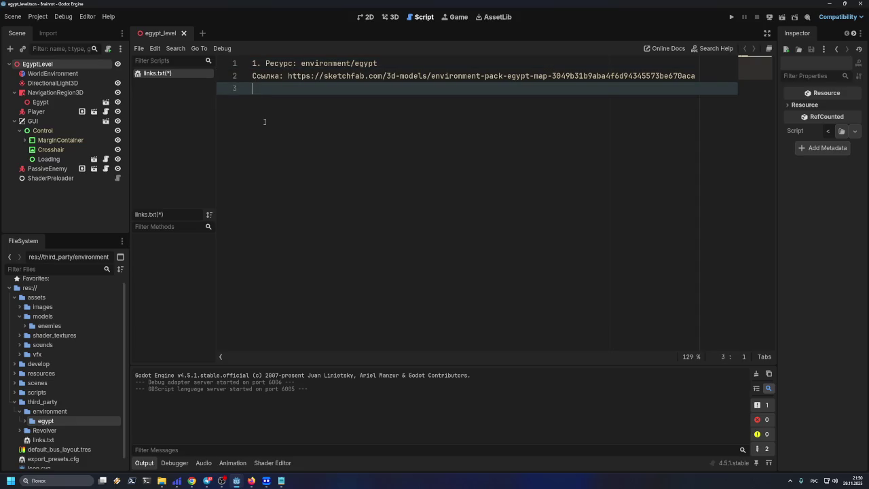
key(Return)
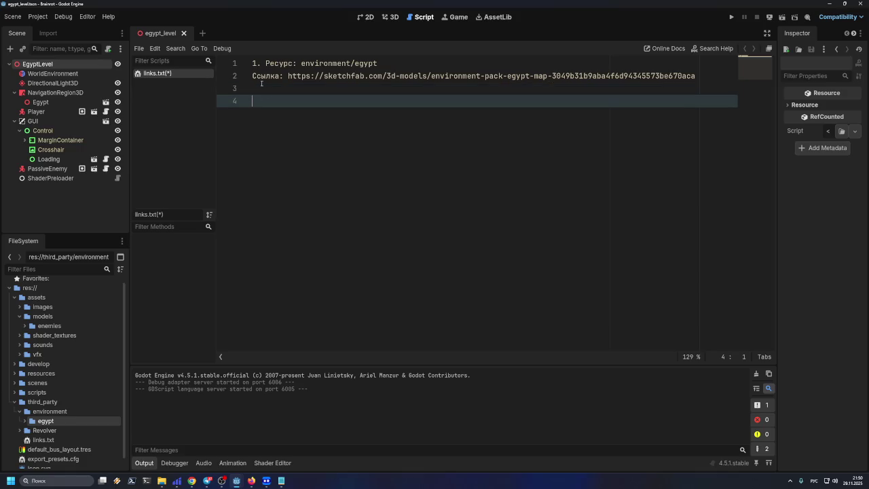
text(2)
drag(265, 63, 297, 63)
key(ctrl+c)
click(295, 100)
key(ctrl+v)
Step: Collapse the environment and models folders in the FileSystem panel
click(19, 411)
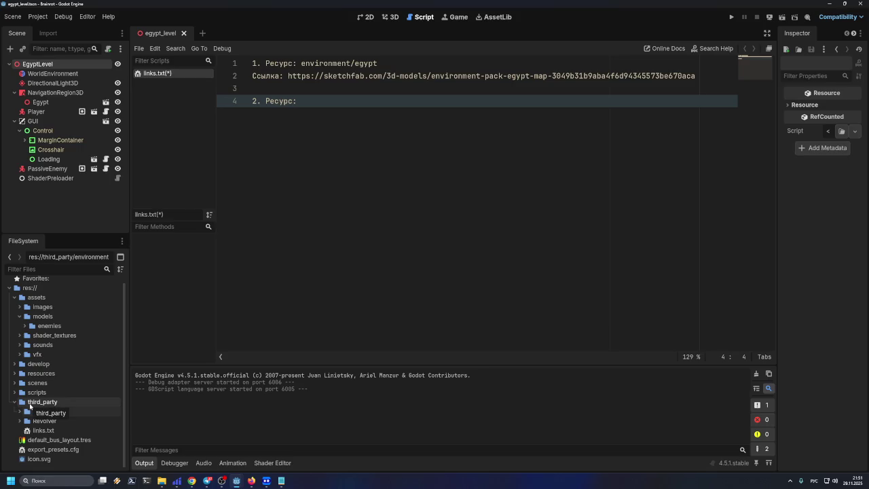
right_click(32, 402)
click(247, 314)
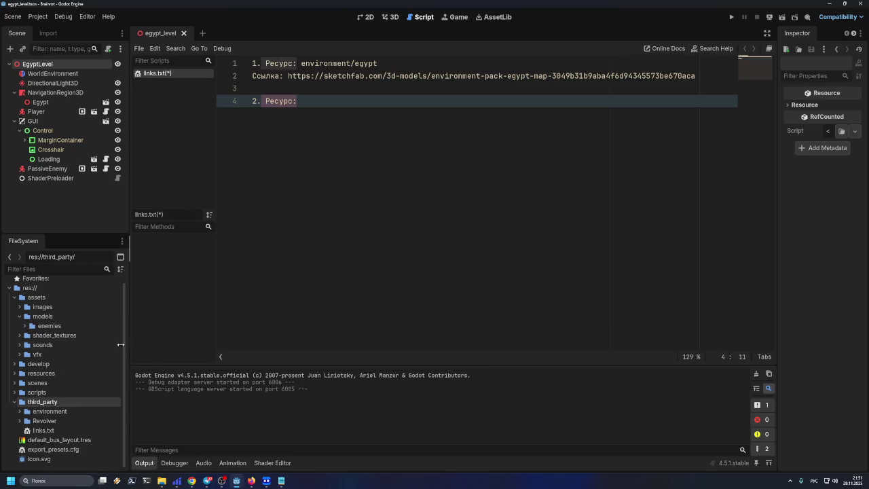
click(20, 317)
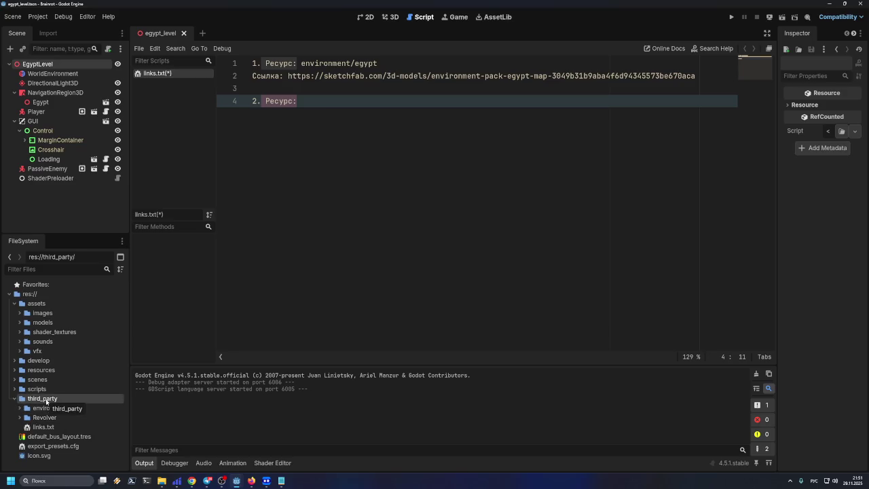
Step: Add a 'Ссылка:' line under the guns/Revolver entry in links.txt
right_click(46, 401)
mouse_move(135, 325)
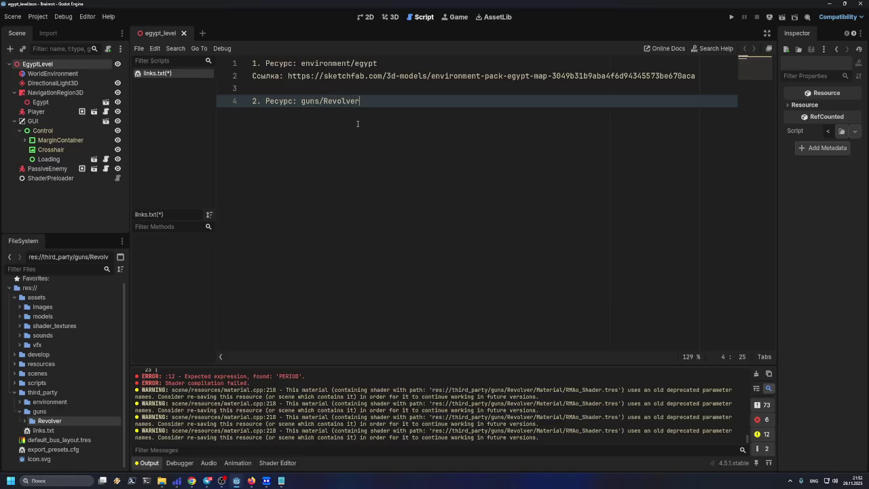
key(Return)
double_click(268, 76)
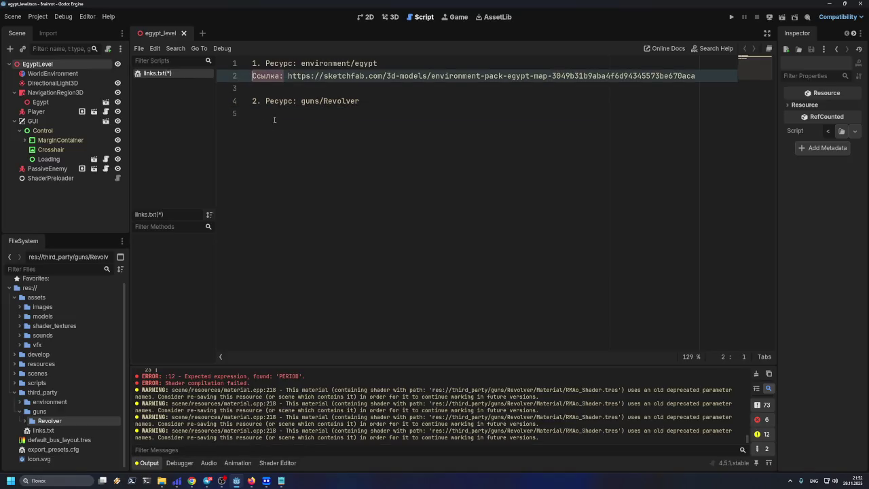
click(278, 114)
text(Ссылка:)
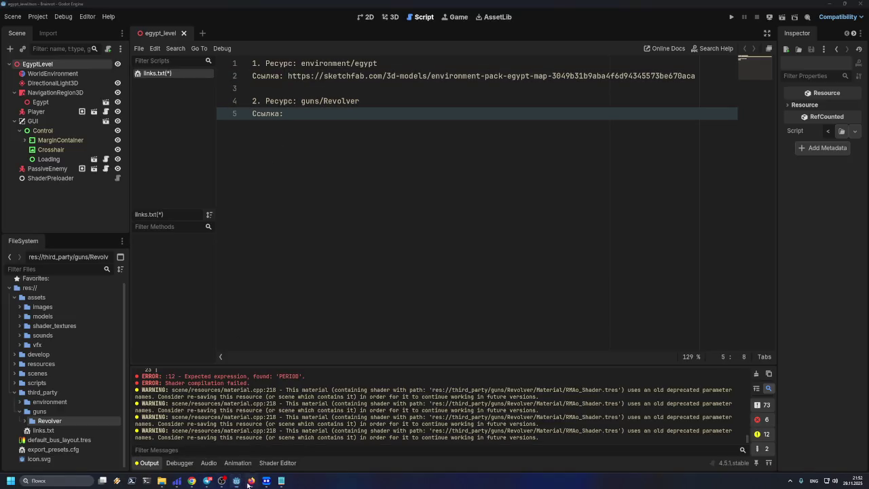
click(249, 482)
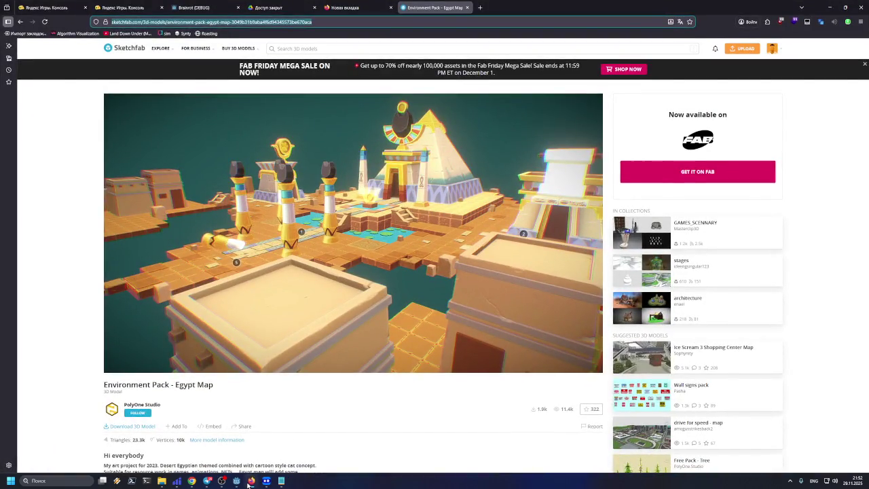
click(250, 484)
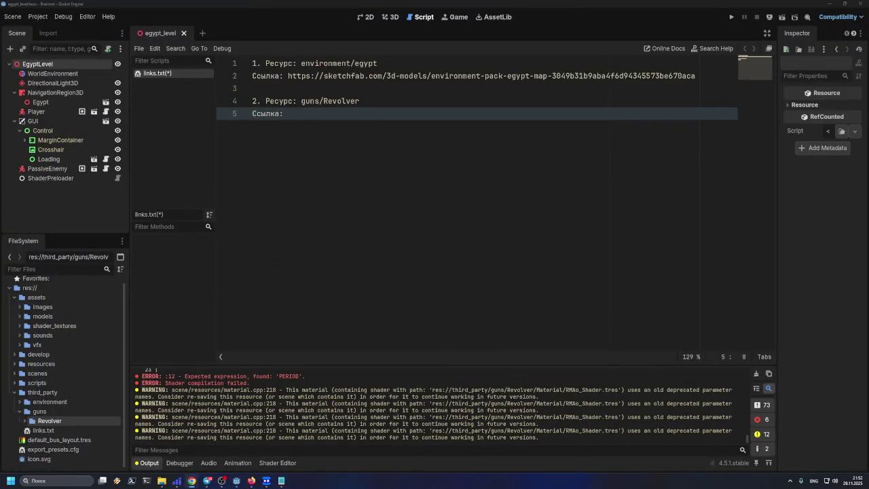
click(326, 115)
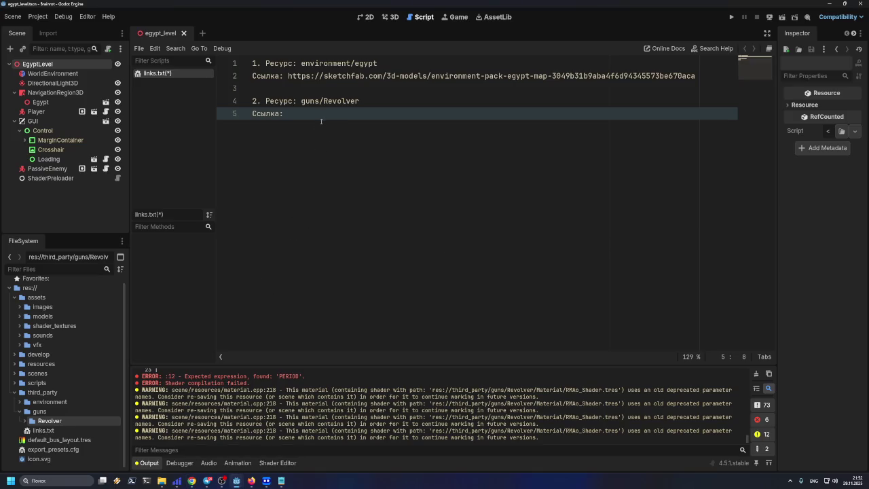
Step: Open the loafbrr.itch.io/revolver page in a new Firefox tab to copy its link
click(49, 421)
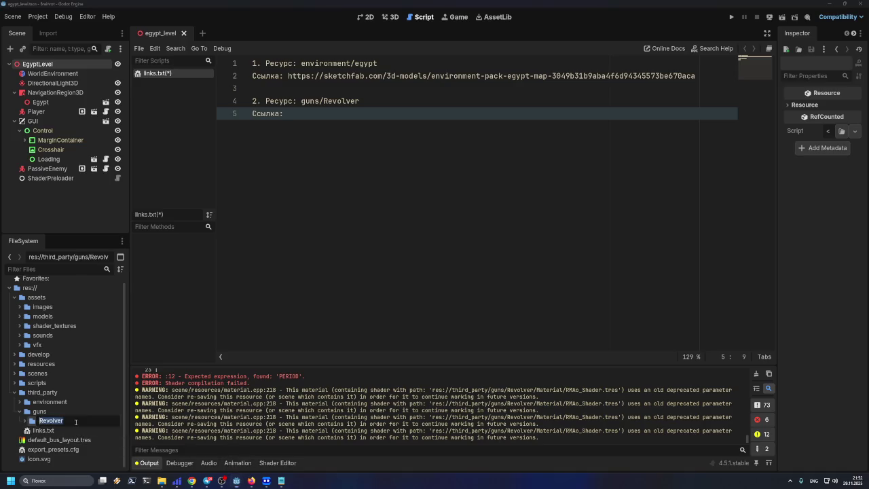
click(250, 481)
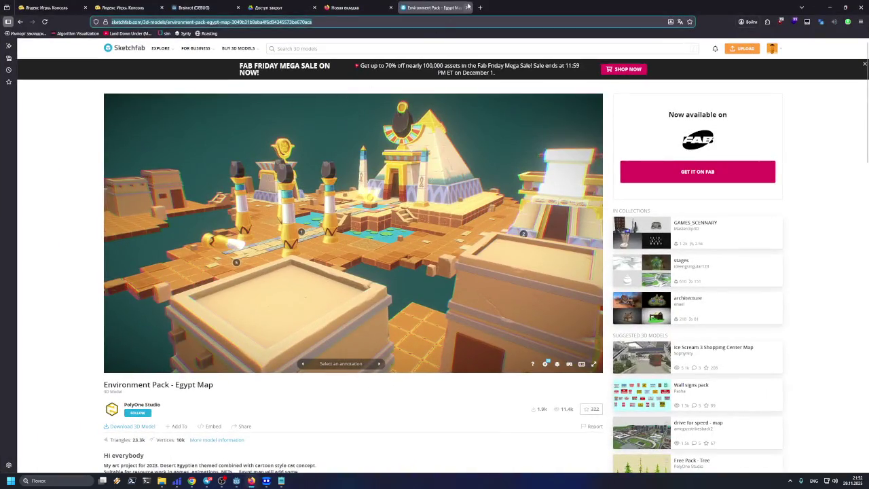
key(ctrl+t)
text(Revolver)
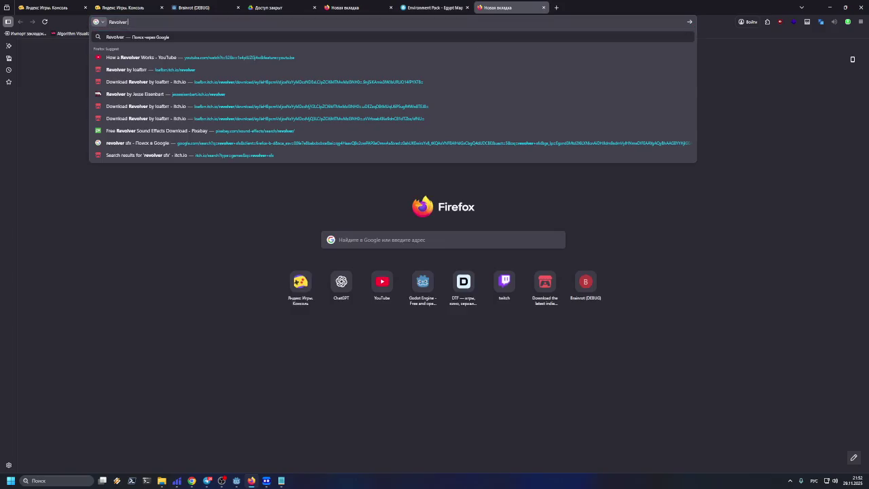
key(Down)
key(Down)
key(Down)
key(Up)
key(Return)
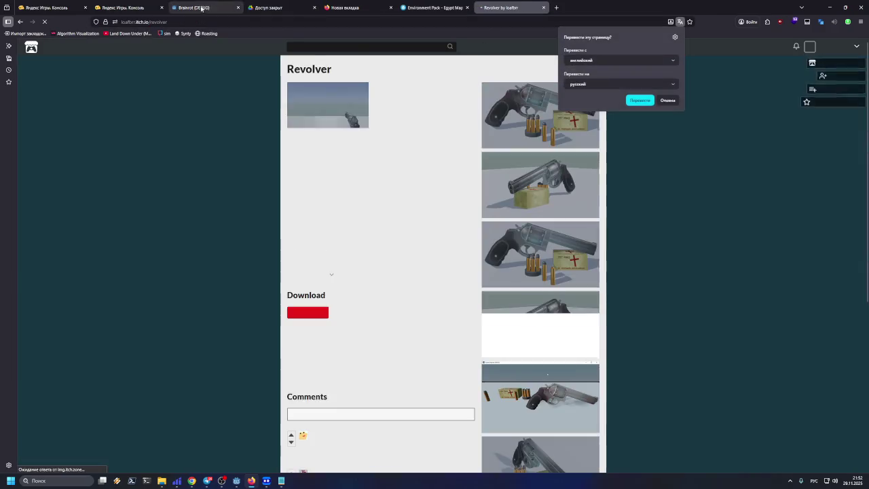
click(829, 7)
text(https://loafbrr.itch.io/revolver)
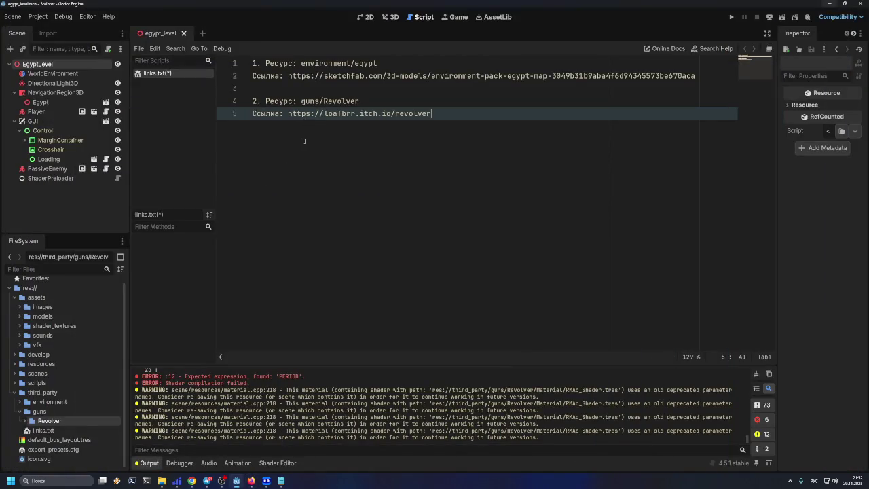
key(Return)
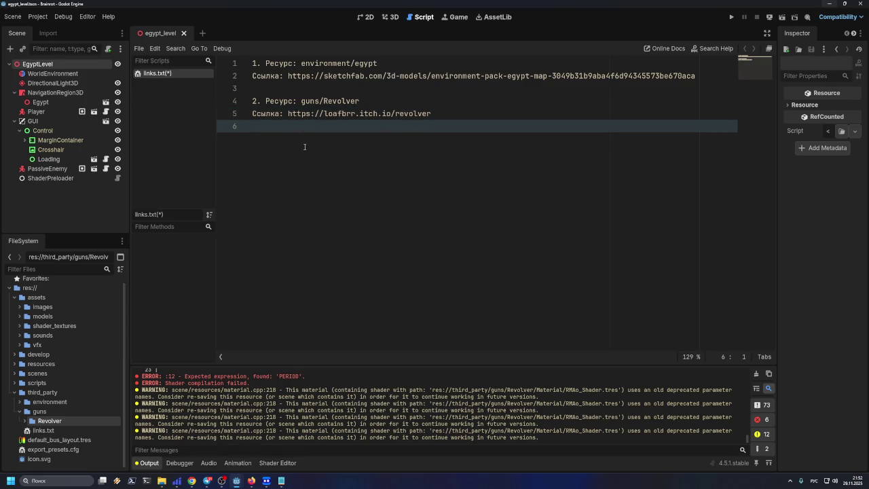
key(ctrl+s)
click(732, 17)
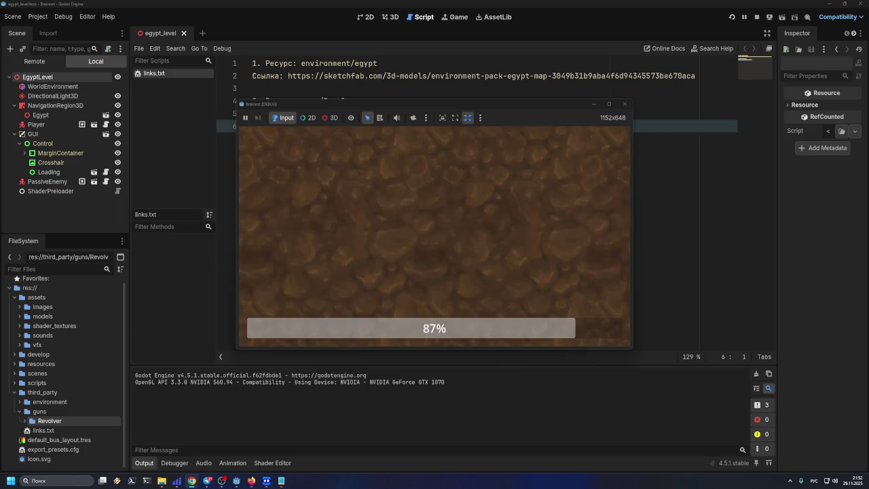
click(435, 236)
click(434, 236)
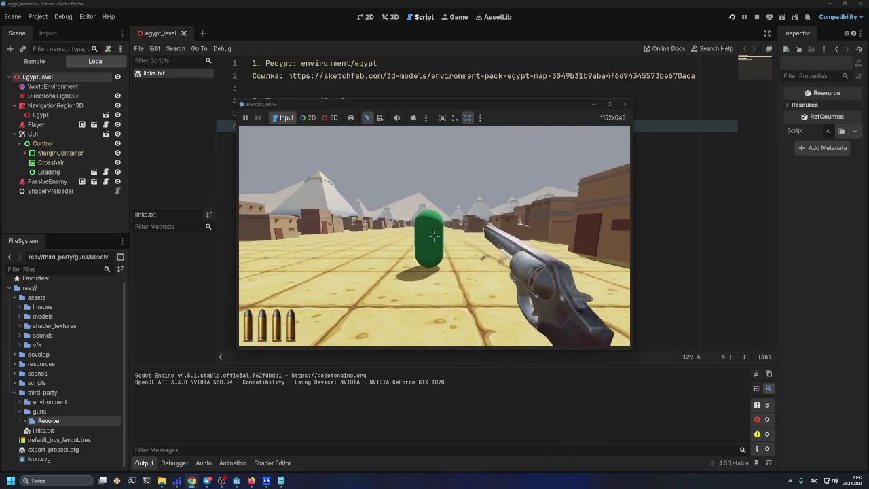
click(435, 236)
key(F8)
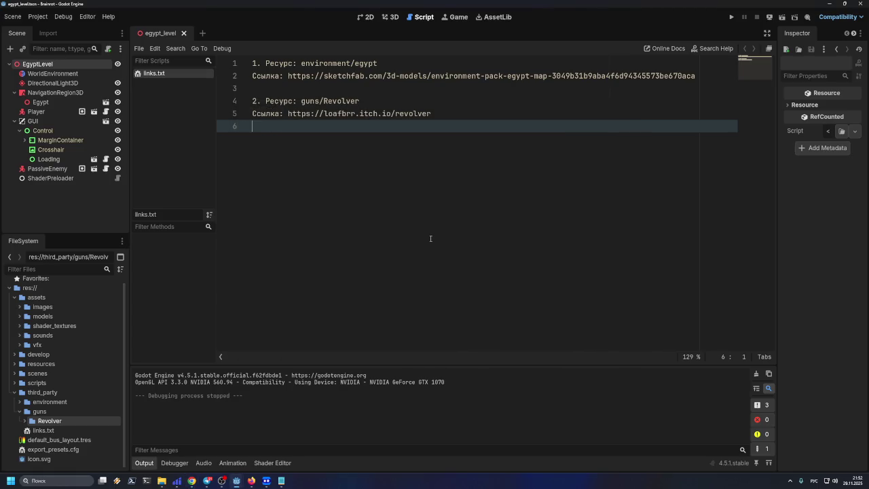
key(ctrl+s)
Step: Close muzzle_flash.tscn and review the Source Control changes, previewing Egypt_floor_N.jpg
double_click(749, 3)
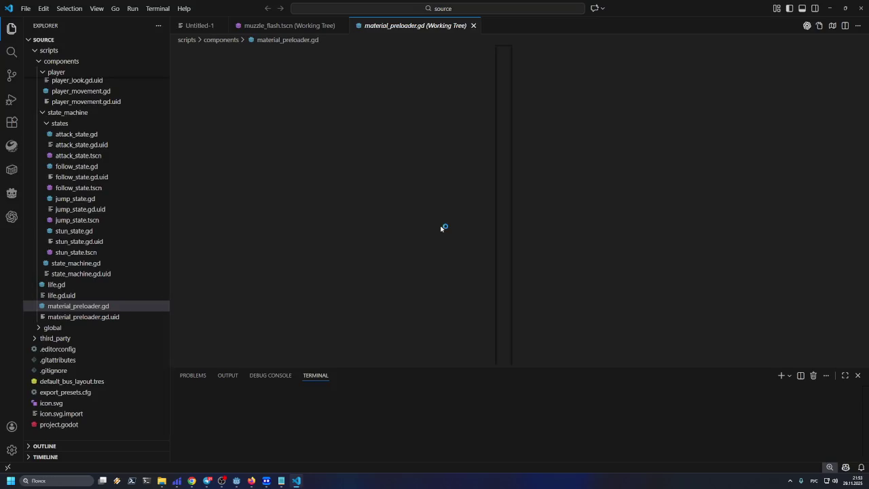
click(342, 25)
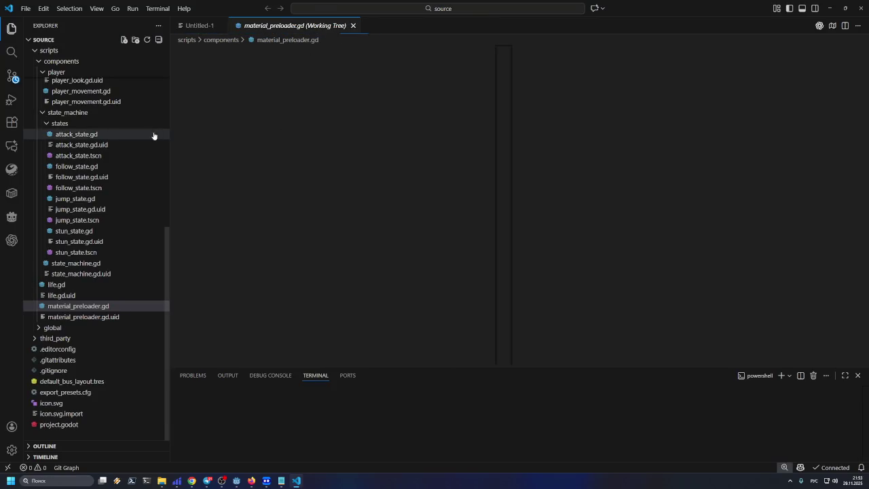
click(19, 78)
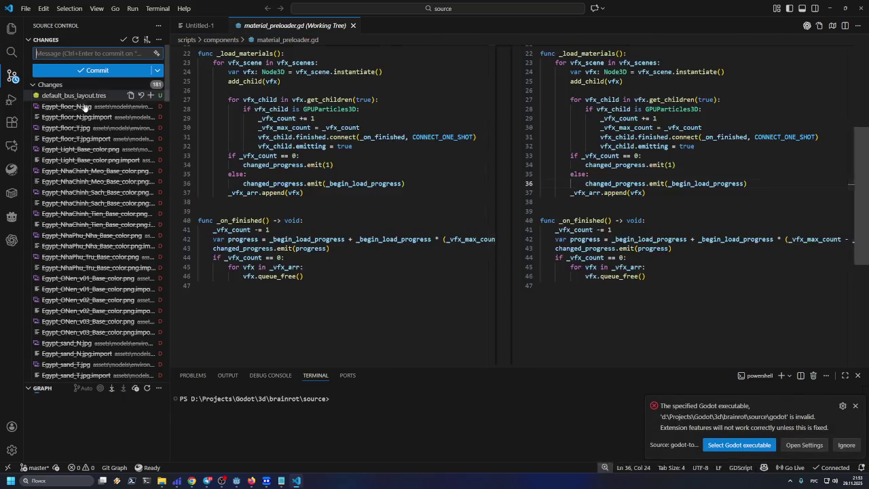
click(84, 107)
scroll(169, 90, down, 1)
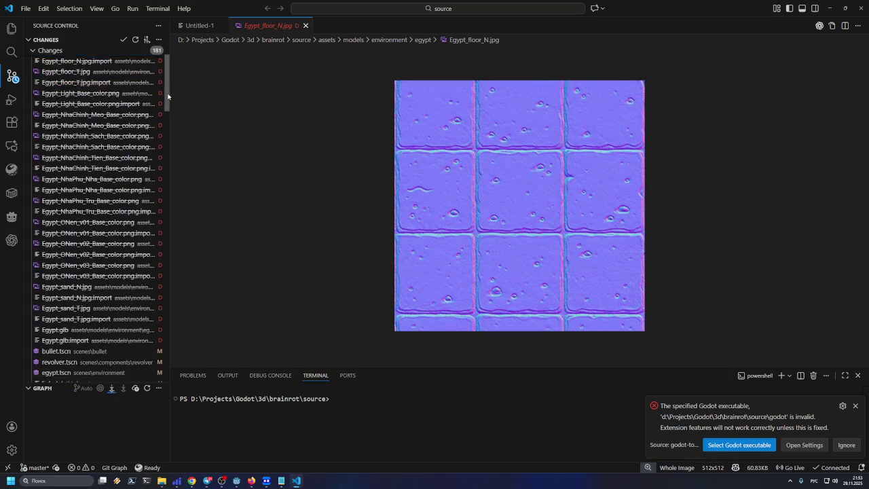
scroll(136, 336, down, 20)
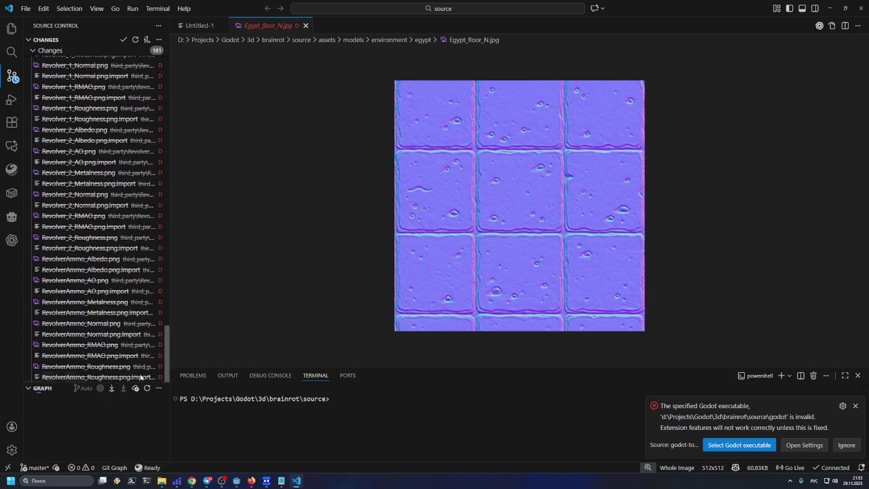
Step: Stage the Egypt and Revolver files and links.txt, leaving default_bus_layout.tres unstaged
shift+click(111, 378)
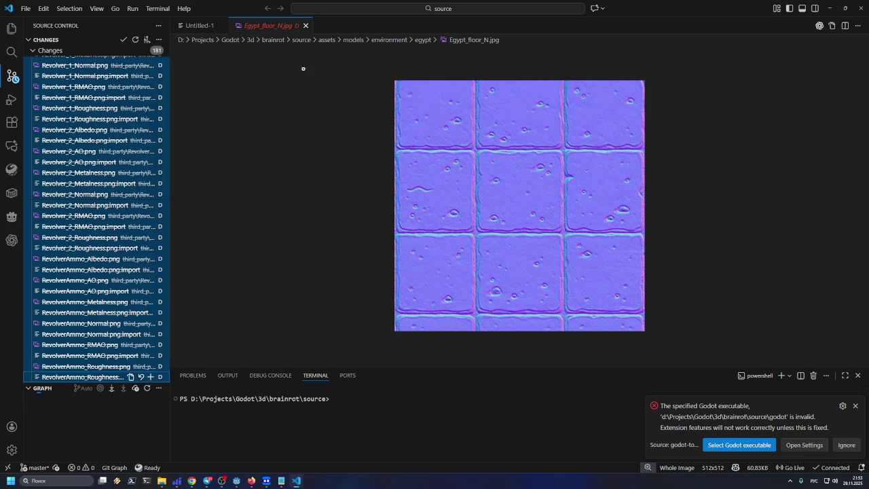
click(305, 25)
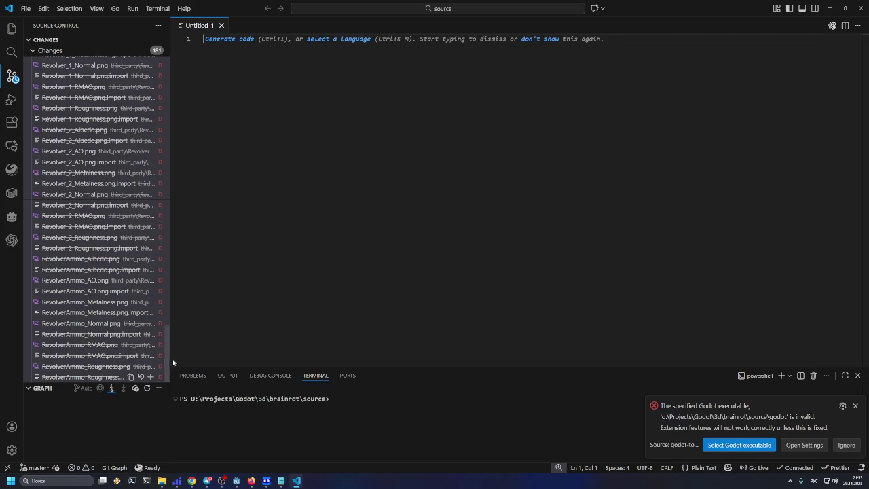
drag(167, 339, 188, 82)
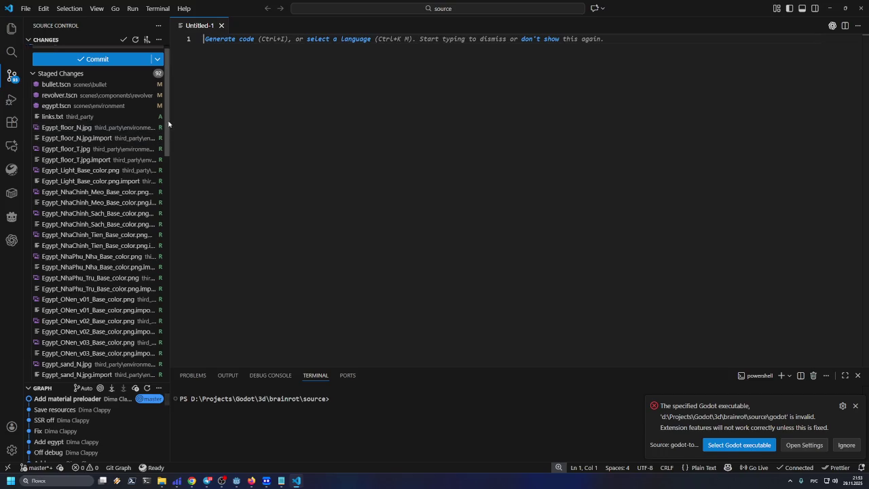
drag(168, 123, 177, 356)
Step: Switch the keyboard to English and type git in the terminal
click(411, 429)
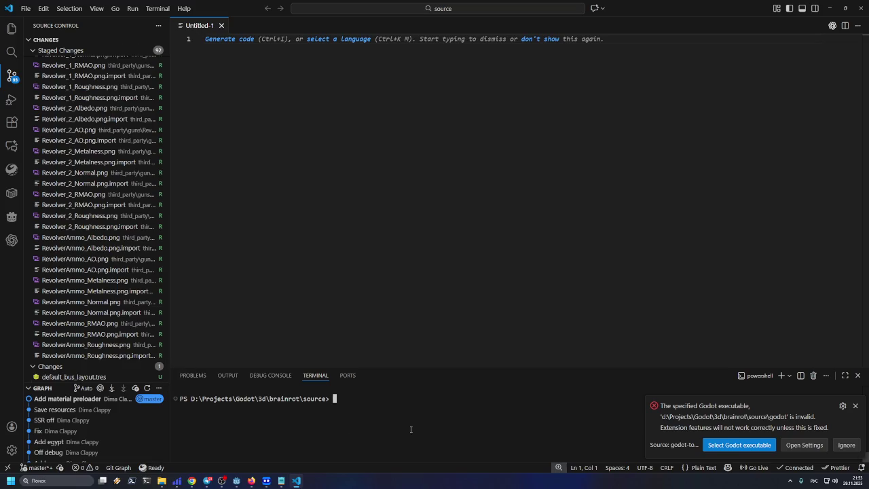
key(alt+shift)
text(git)
Step: Close the empty new browser tab and minimise the browser
click(251, 481)
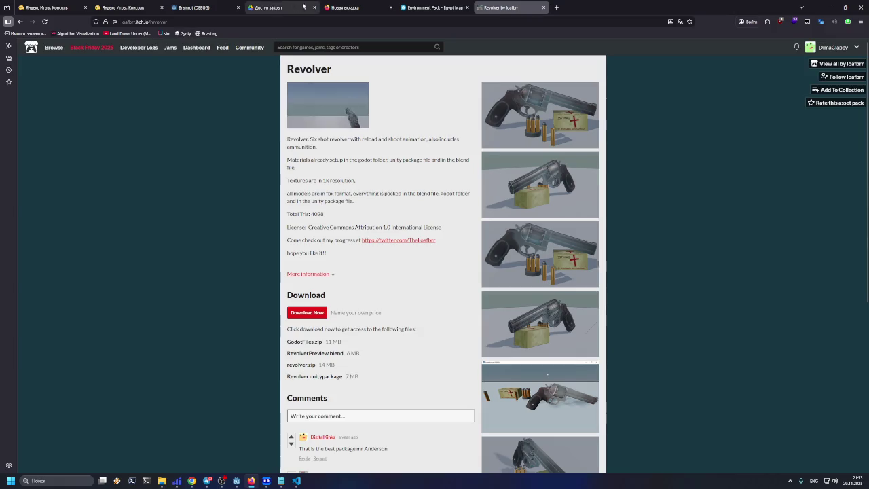
click(391, 8)
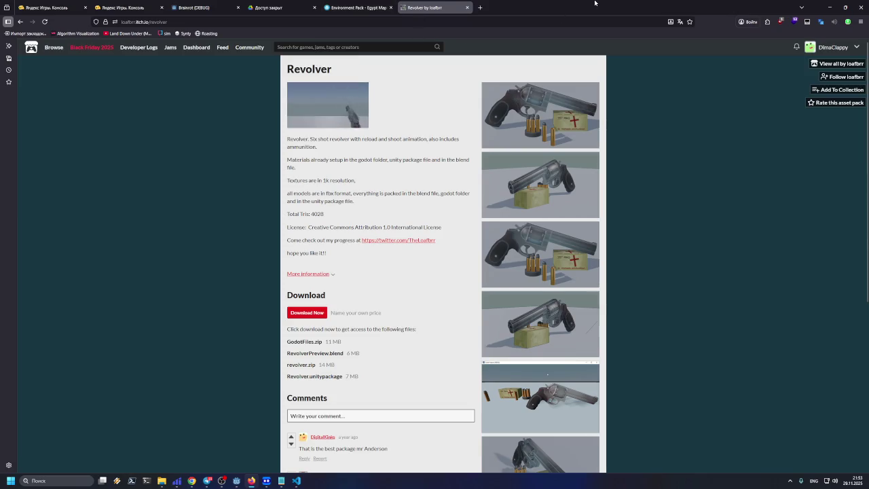
click(827, 7)
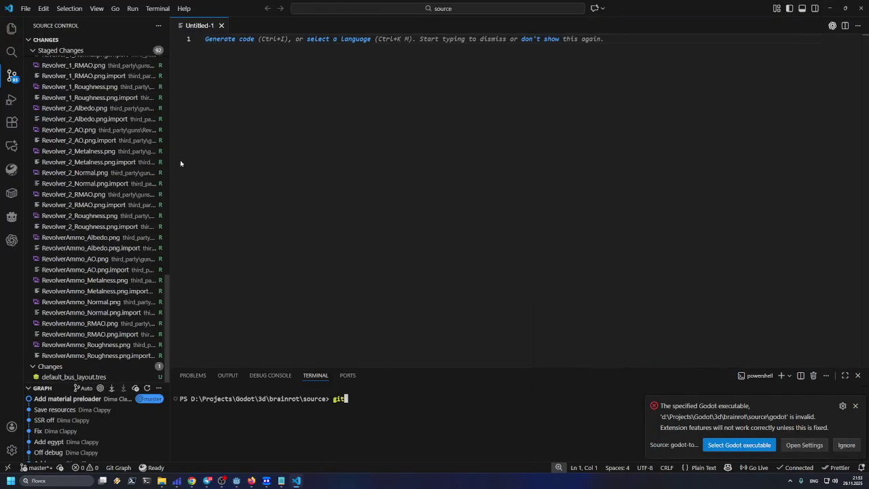
Step: Run git commit -m "Add third party links" in the VS Code terminal
click(15, 31)
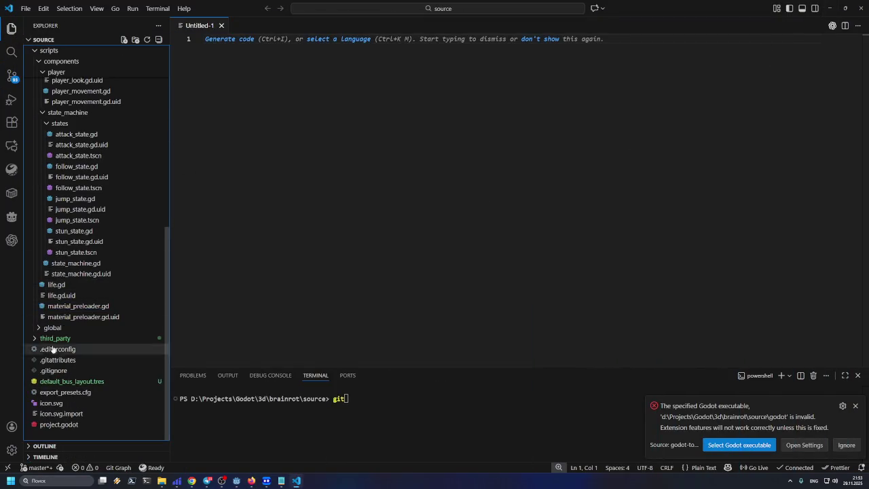
mouse_move(281, 481)
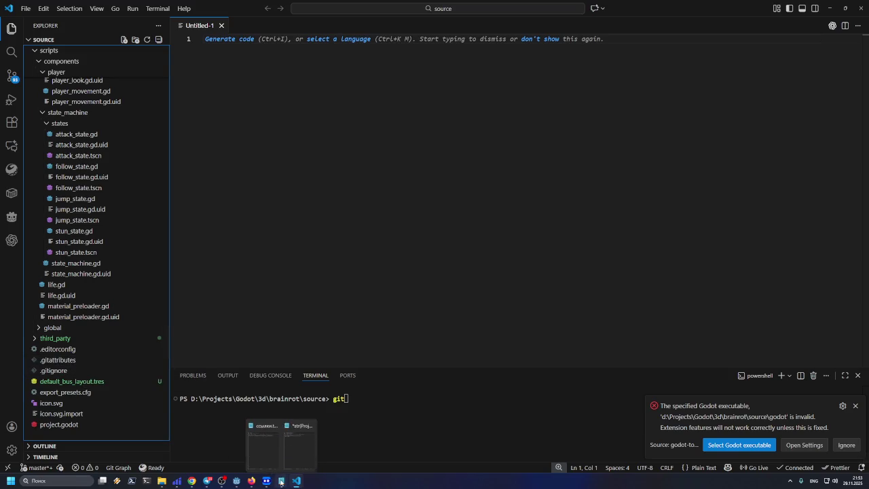
mouse_move(285, 464)
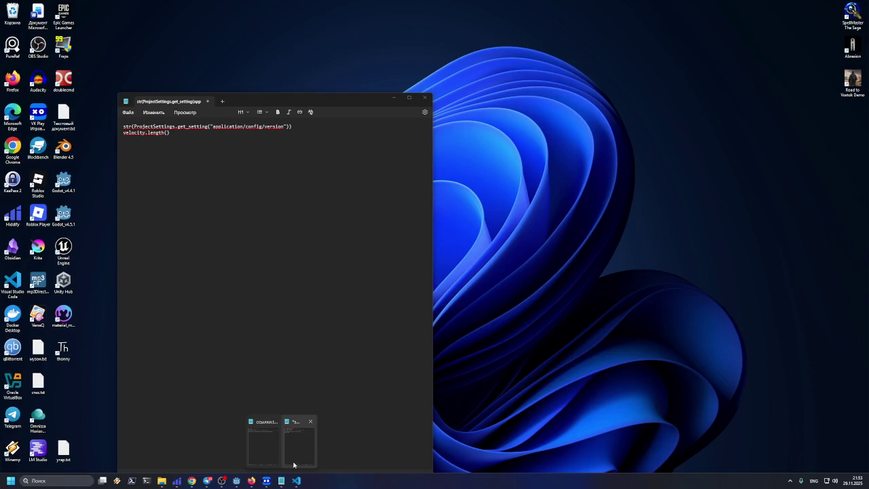
click(296, 481)
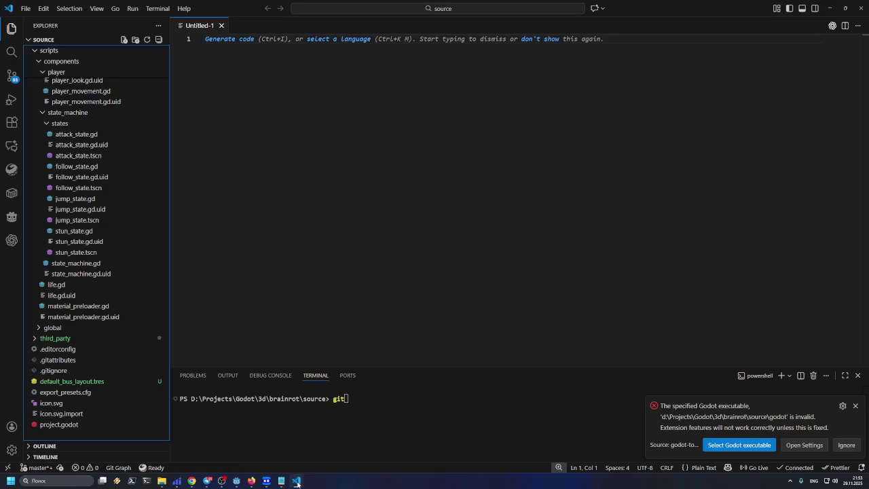
click(406, 405)
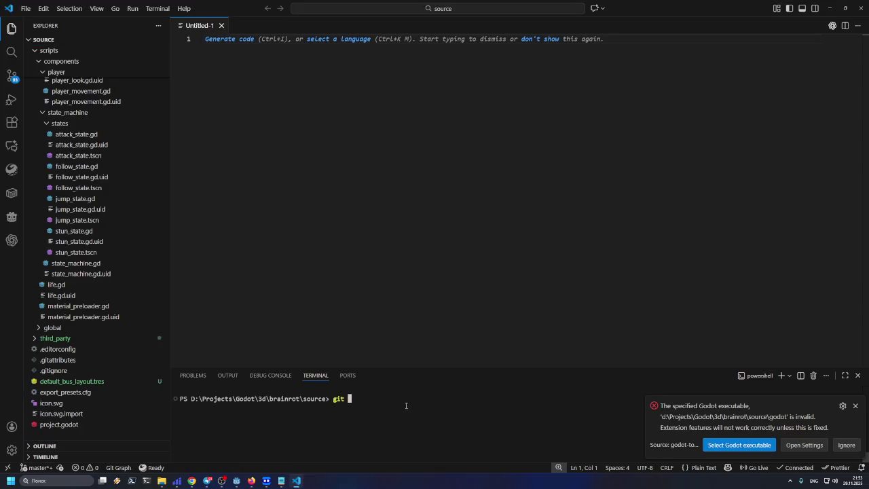
text(commi)
text(t-)
key(BackSpace)
text(-)
text(m ")
text(Add )
text(third party links)
key(Return)
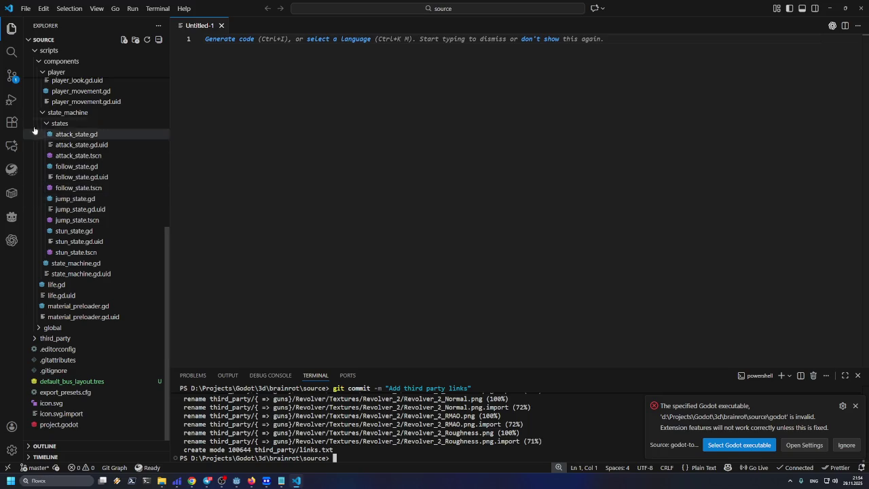
Step: Bring Godot forward and reload the project files changed on disk
mouse_move(237, 483)
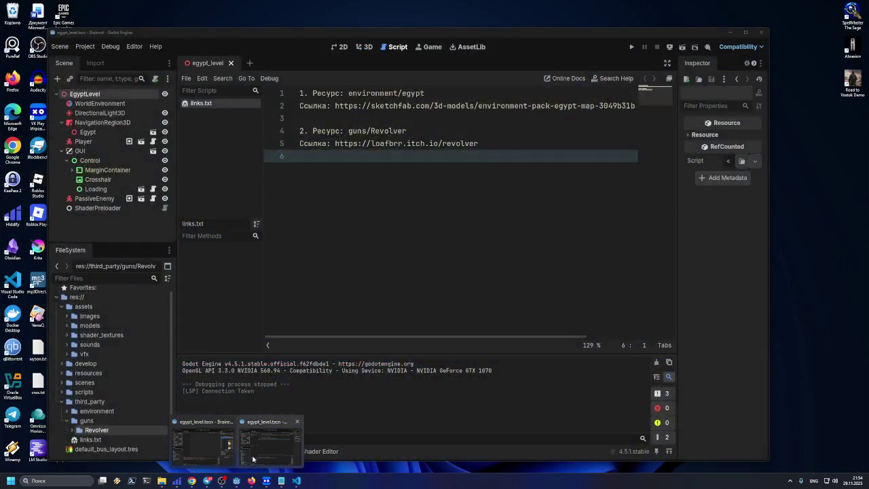
click(197, 438)
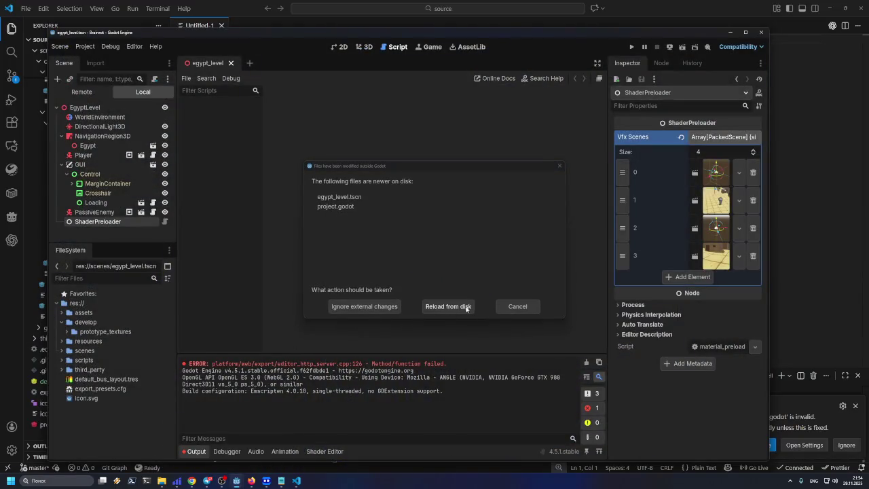
click(432, 304)
Step: Expand third_party in the FileSystem dock and open links.txt in the text editor
click(85, 372)
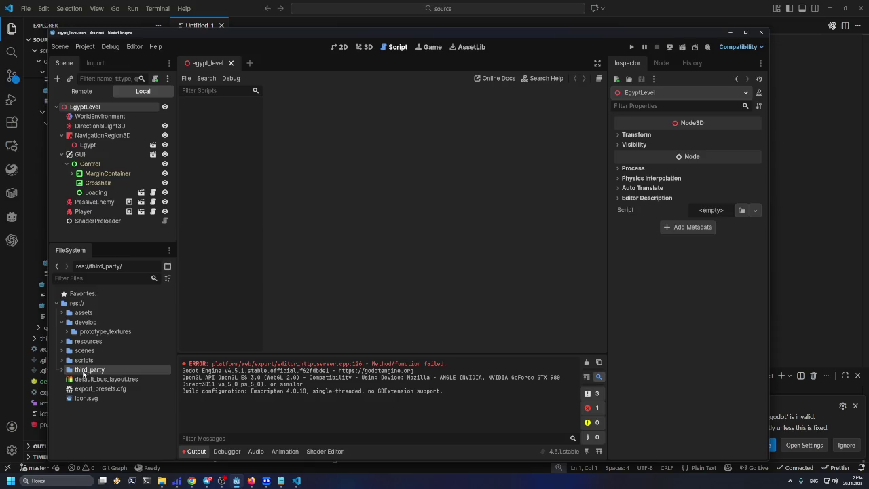
click(62, 370)
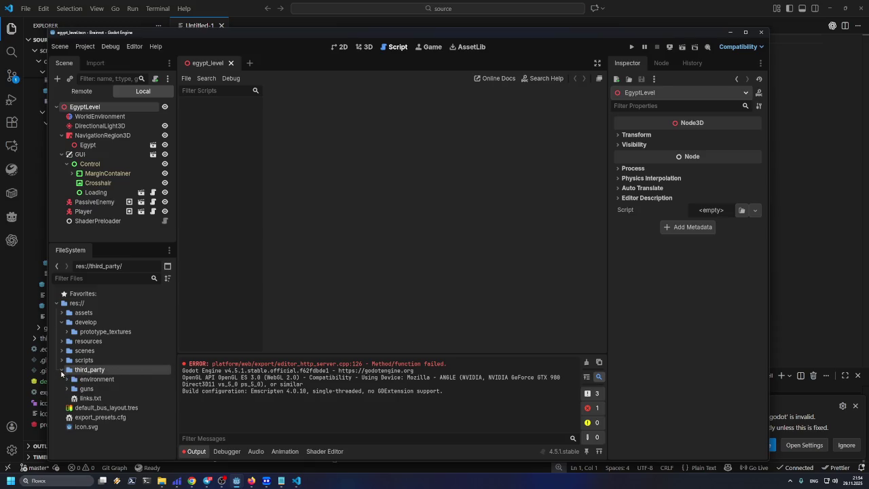
click(71, 379)
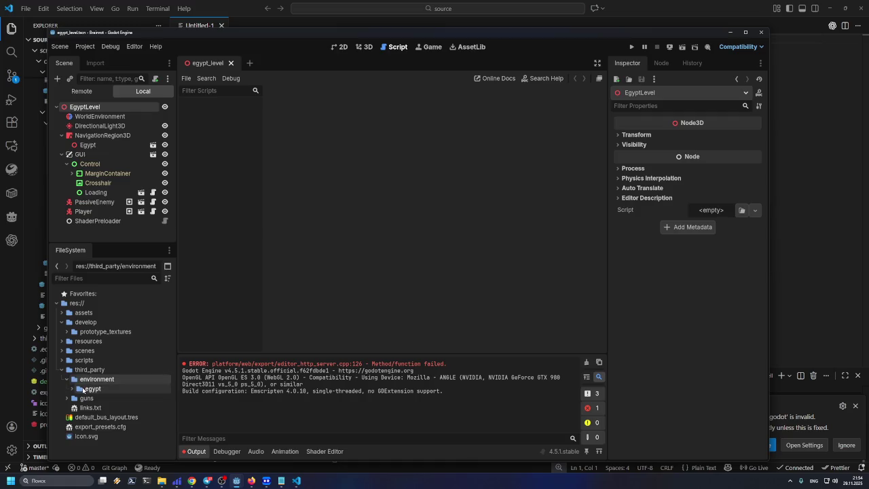
click(70, 389)
click(70, 389)
click(66, 380)
click(71, 389)
click(71, 398)
click(66, 388)
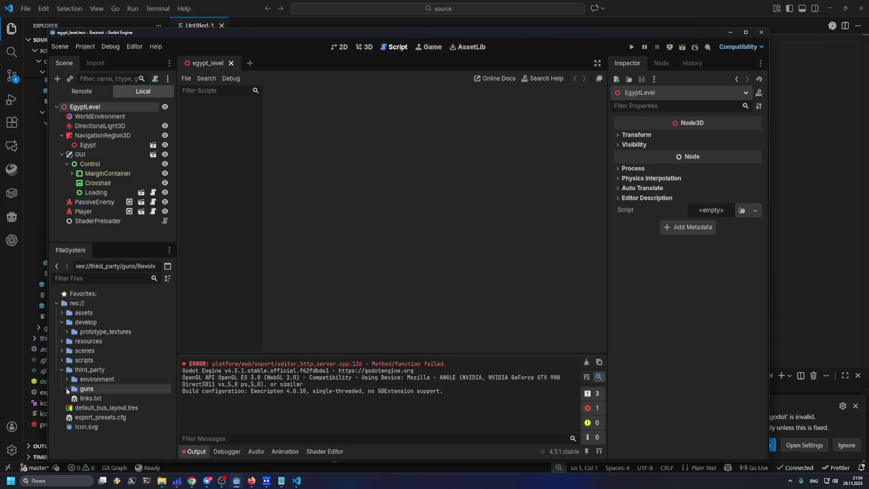
click(89, 398)
double_click(88, 398)
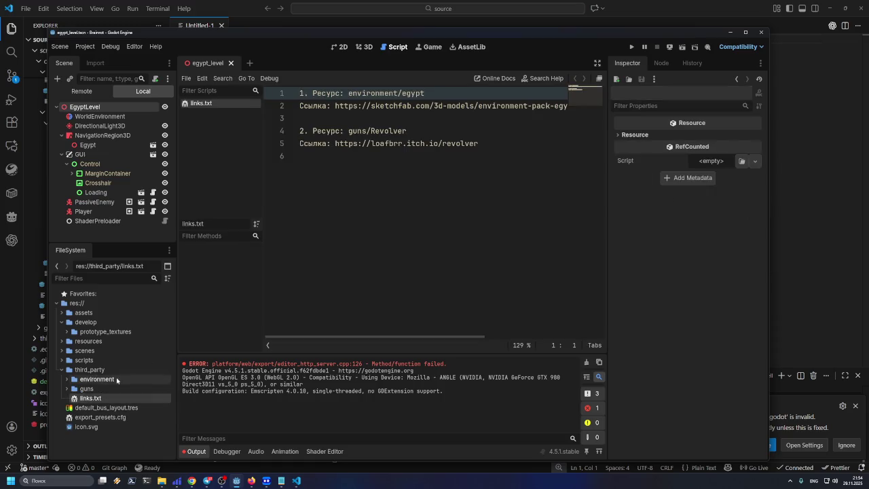
click(365, 224)
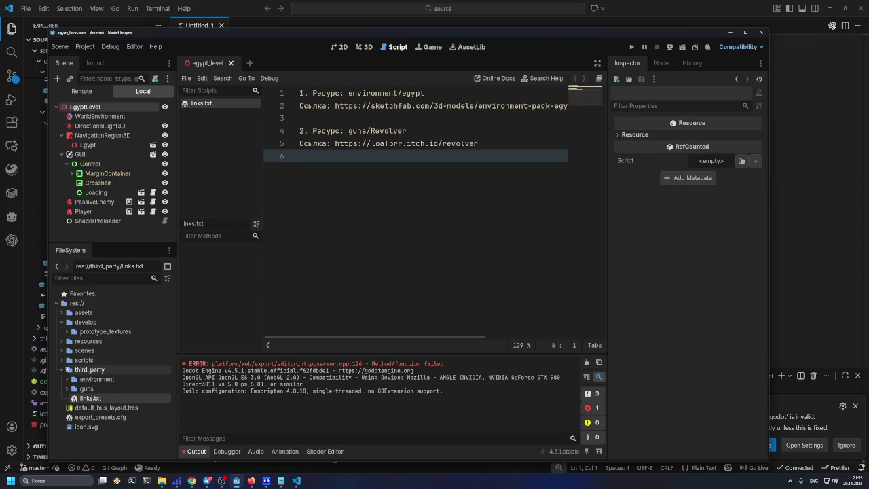
Step: Collapse the third_party and develop folders in the FileSystem dock
click(62, 370)
click(82, 369)
click(84, 360)
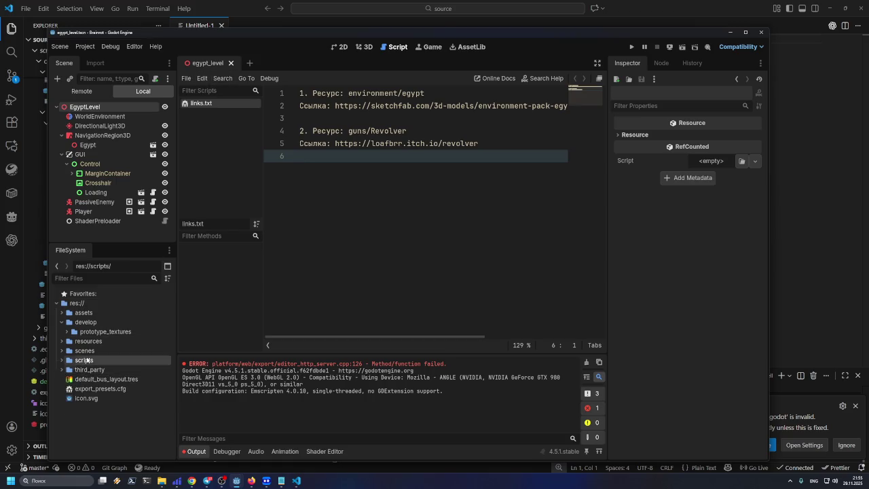
click(61, 322)
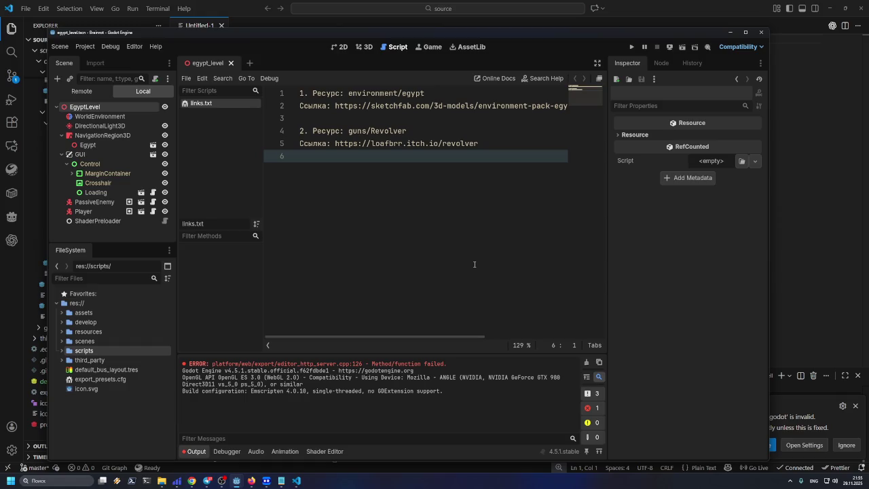
click(62, 360)
Step: Reveal the Revolver itch.io page's More information licence details
click(62, 360)
click(251, 481)
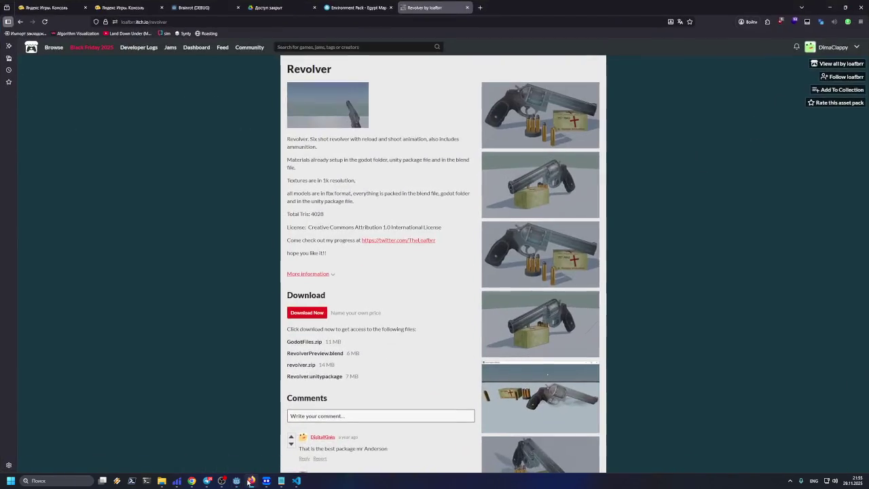
scroll(231, 238, down, 5)
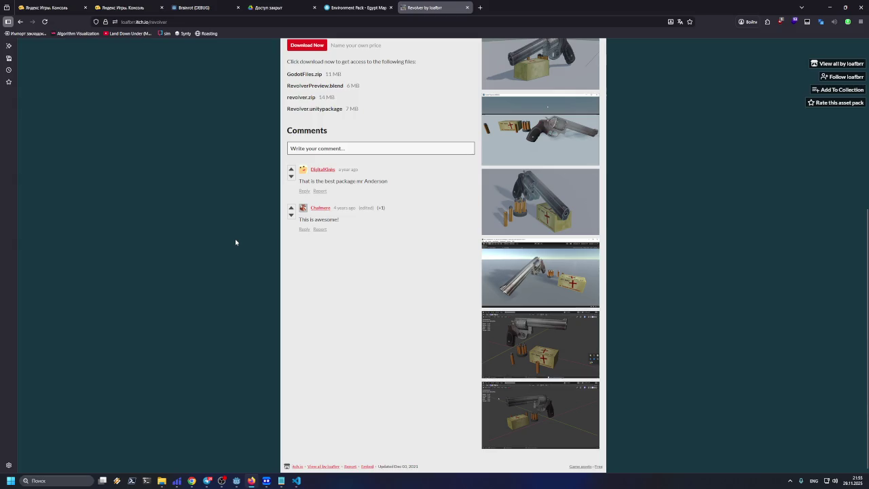
scroll(235, 243, up, 5)
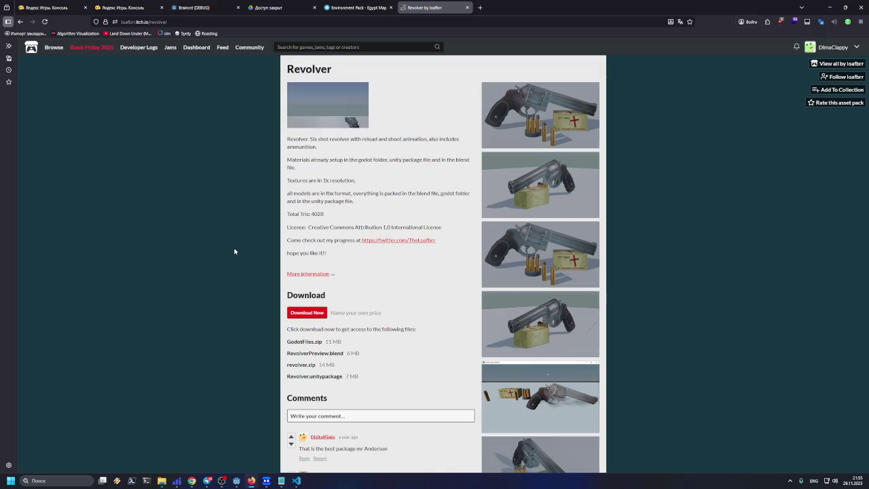
click(302, 274)
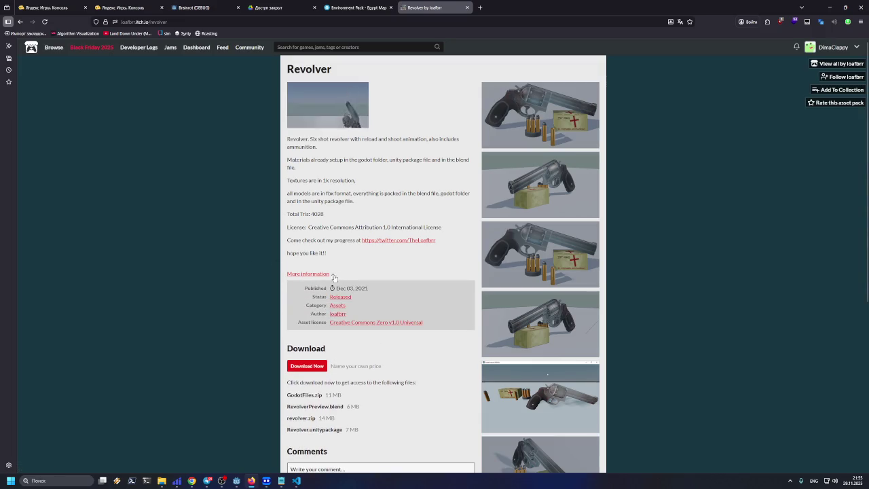
Step: Browse loafbrr's creator page and open Gothic-Like Structures in a new tab
click(338, 315)
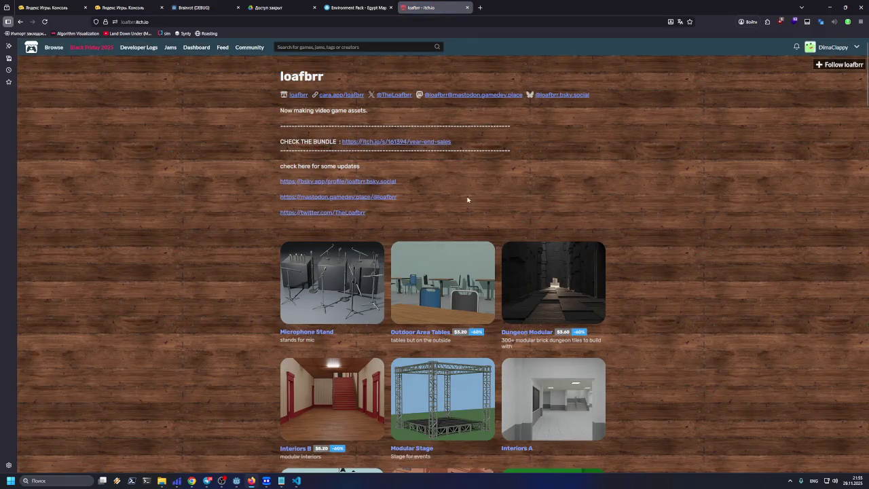
scroll(484, 199, down, 2)
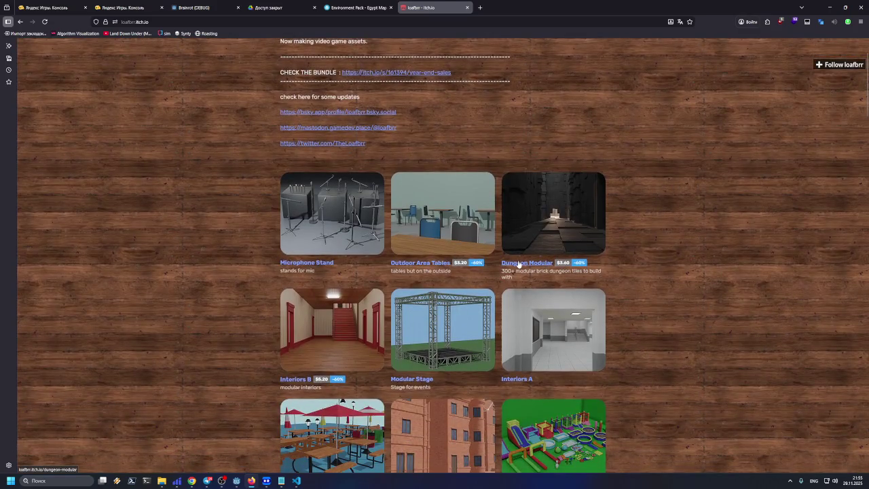
scroll(511, 261, down, 1)
scroll(516, 203, down, 3)
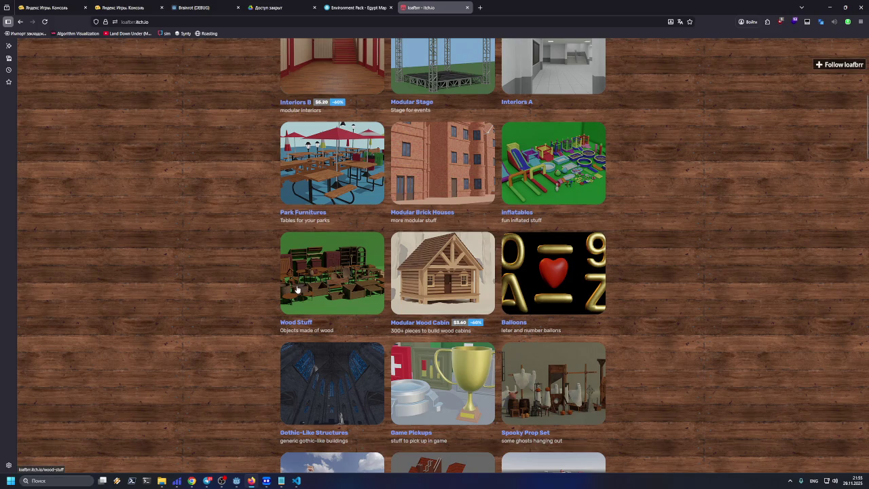
scroll(283, 297, down, 1)
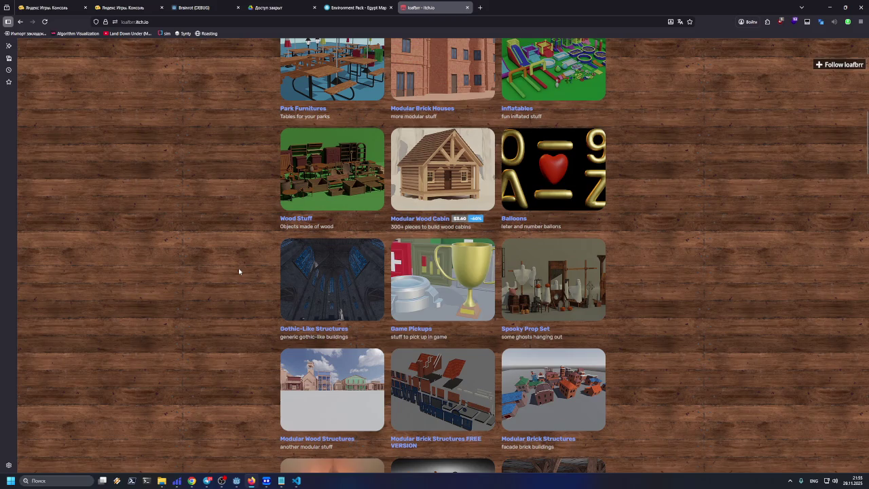
scroll(238, 274, down, 1)
scroll(244, 270, down, 1)
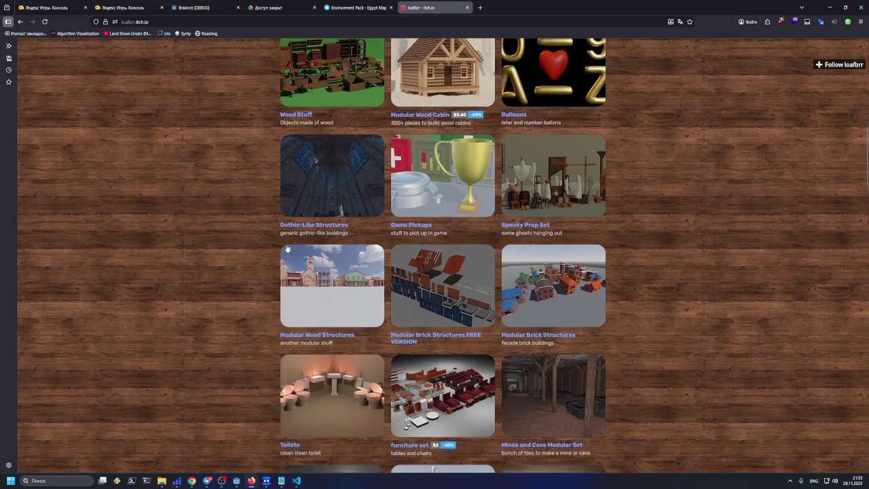
right_click(307, 230)
click(317, 237)
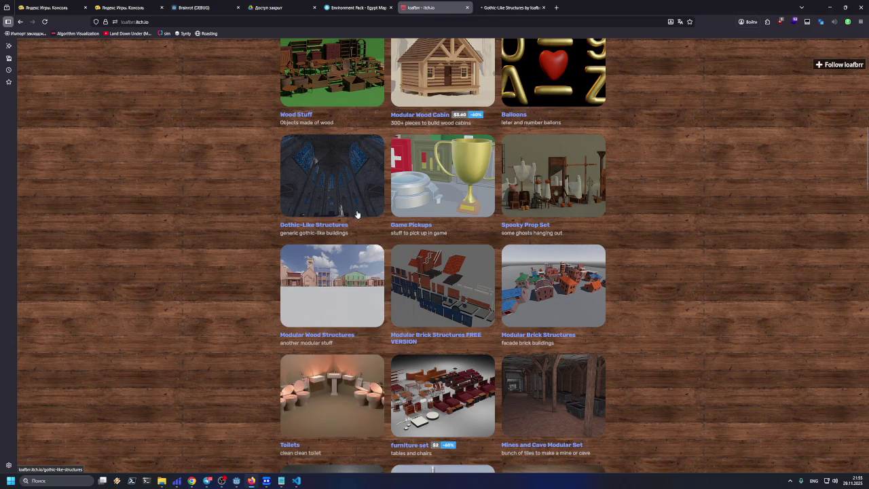
Step: Scroll through the Gothic-Like Structures page and comments, then minimise the browser
click(511, 7)
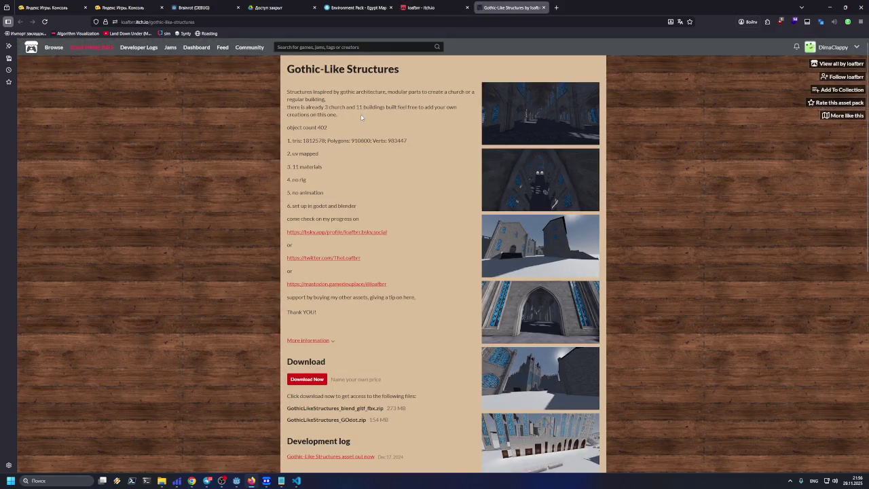
scroll(617, 219, down, 3)
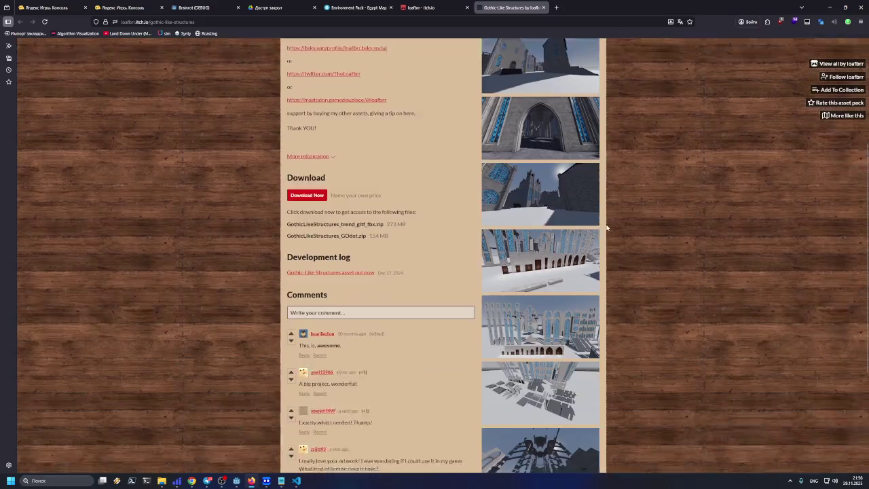
scroll(604, 224, down, 2)
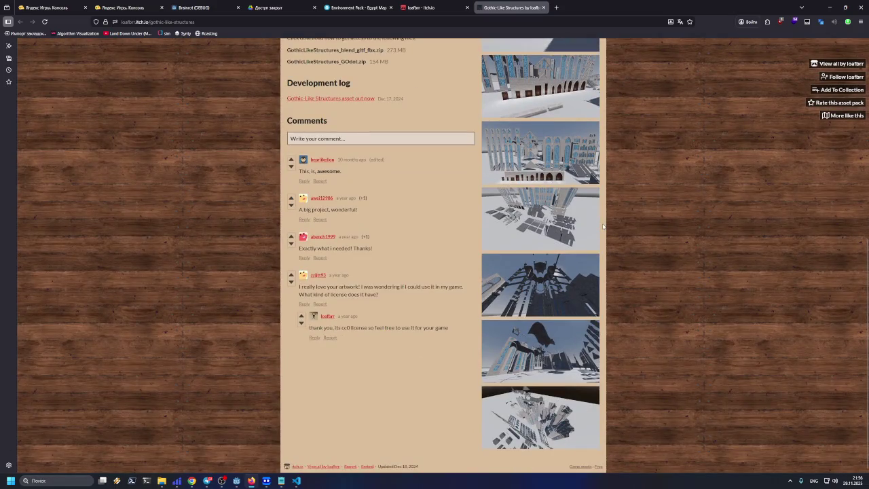
scroll(603, 226, up, 2)
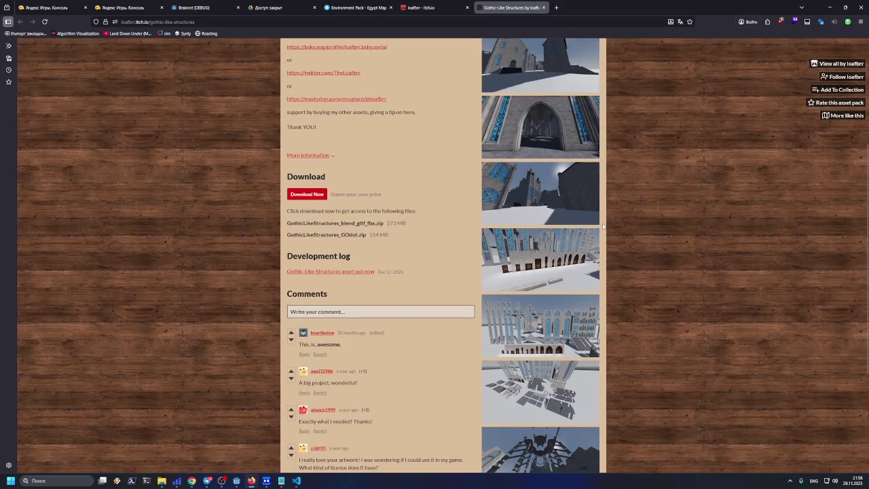
scroll(603, 226, up, 3)
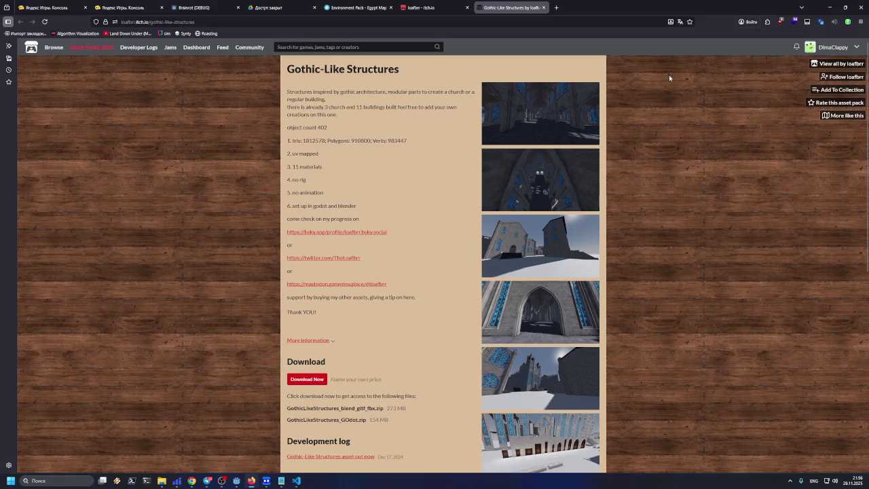
click(830, 7)
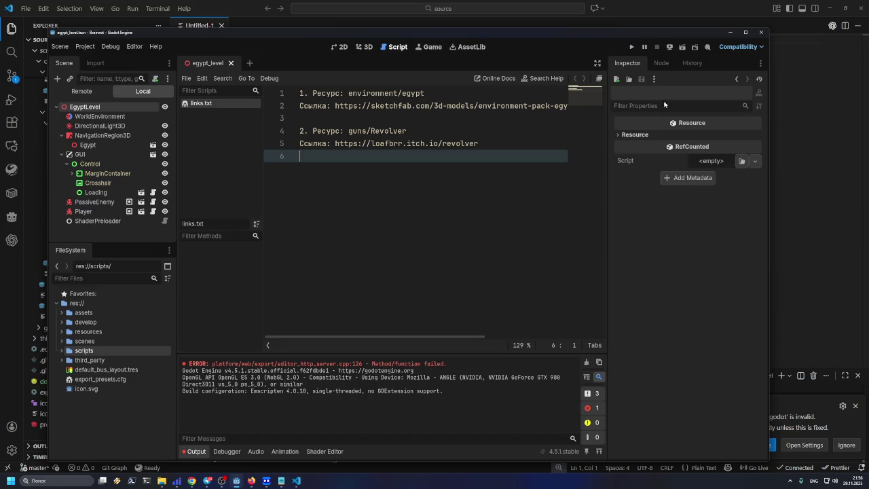
Step: Minimise the Godot and editor windows, launch Blender 4.5 LTS and dismiss its splash
click(730, 32)
click(829, 8)
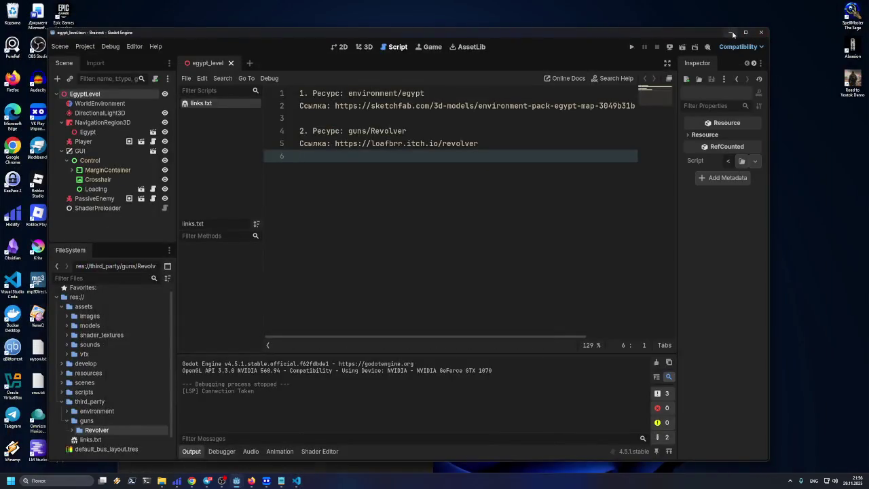
click(731, 32)
click(185, 179)
click(58, 150)
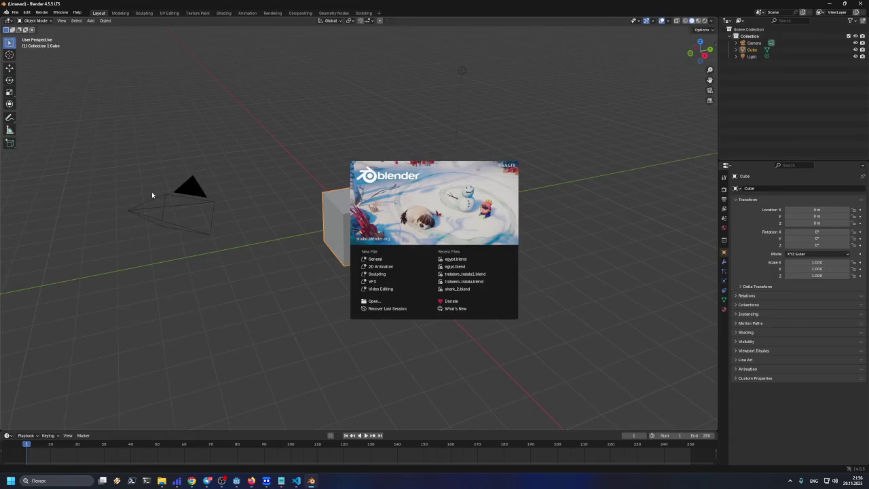
click(394, 243)
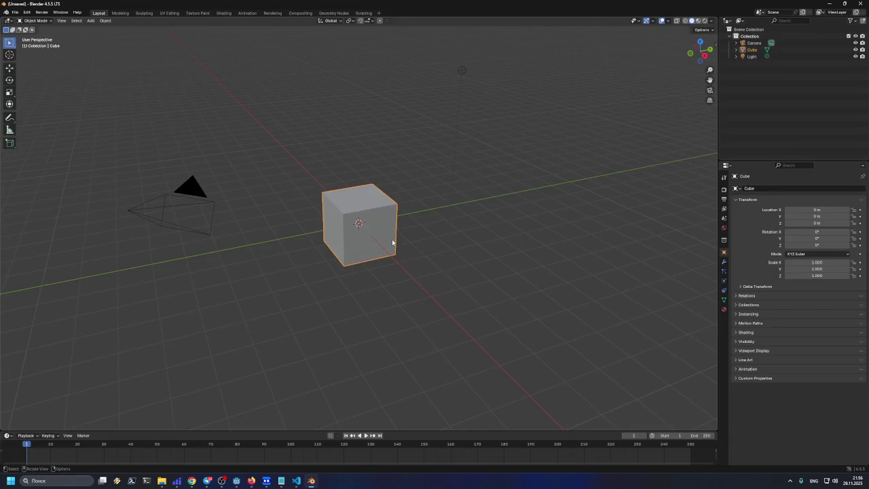
Step: Load egypt.blend from File > Open Recent and zoom over the pyramid terrain
click(15, 13)
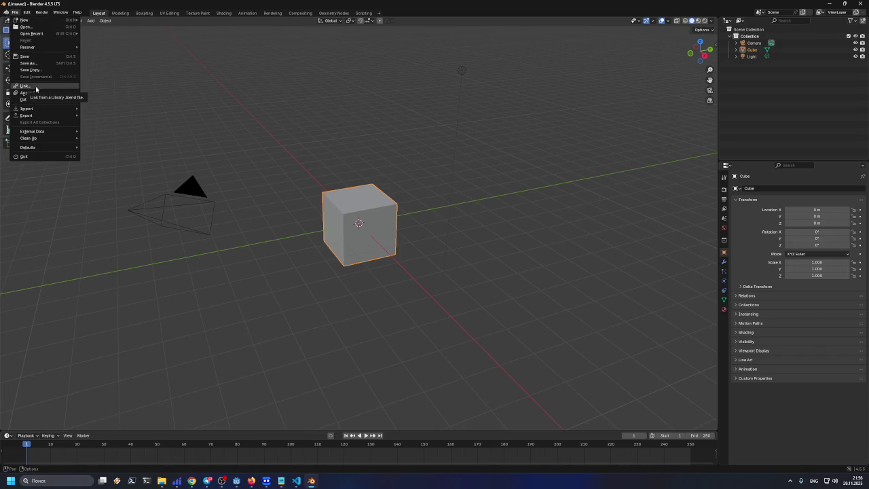
mouse_move(39, 49)
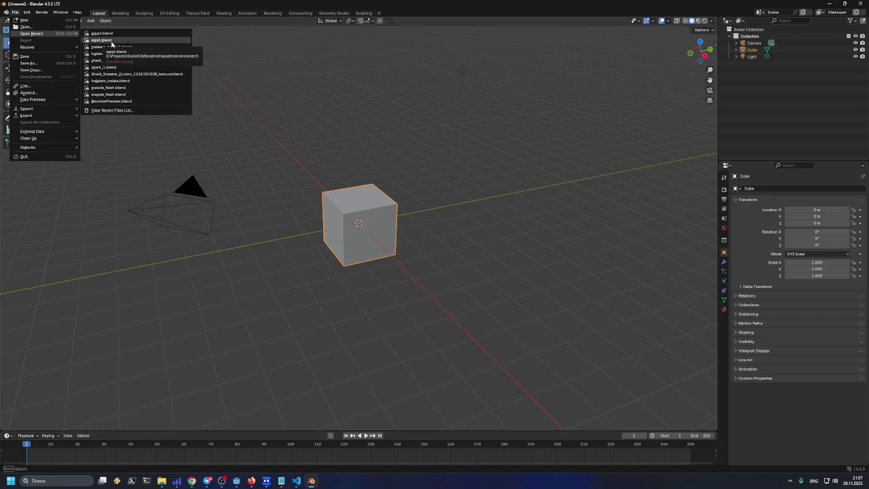
click(108, 33)
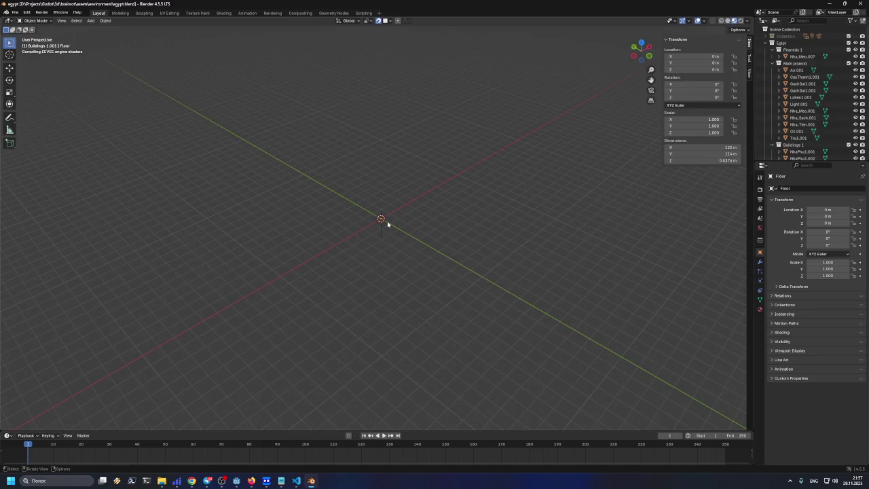
scroll(338, 219, up, 4)
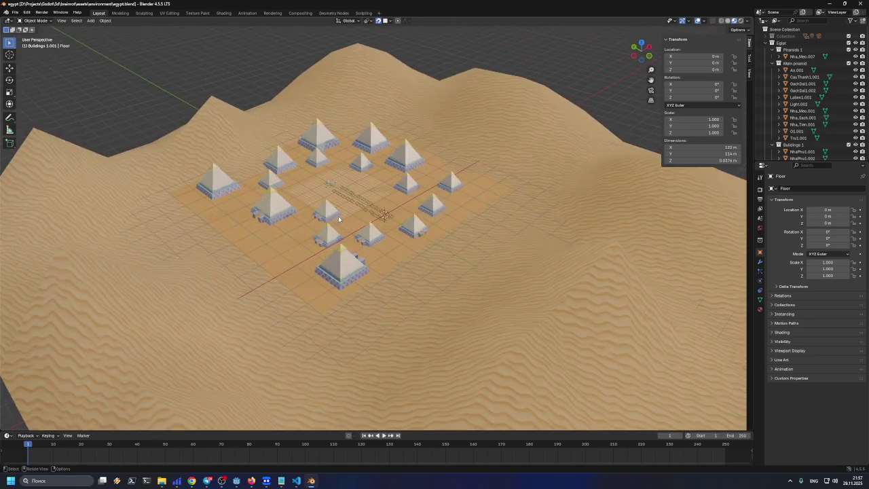
scroll(339, 219, down, 4)
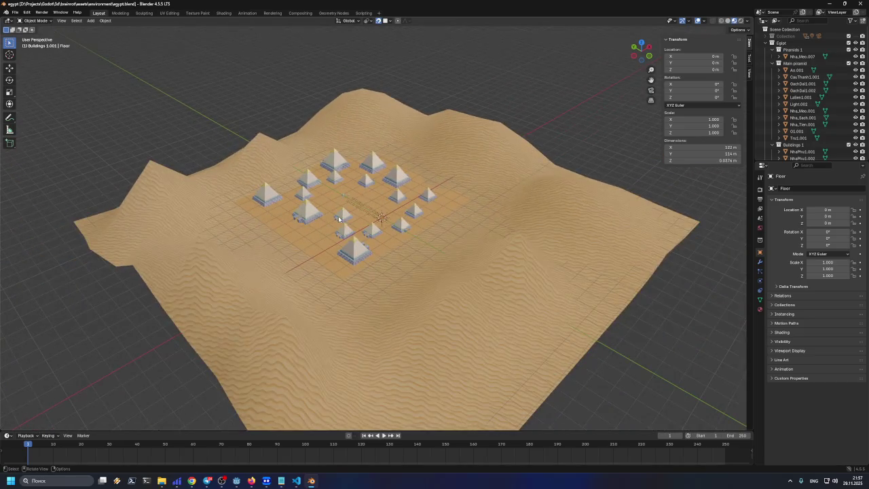
click(15, 12)
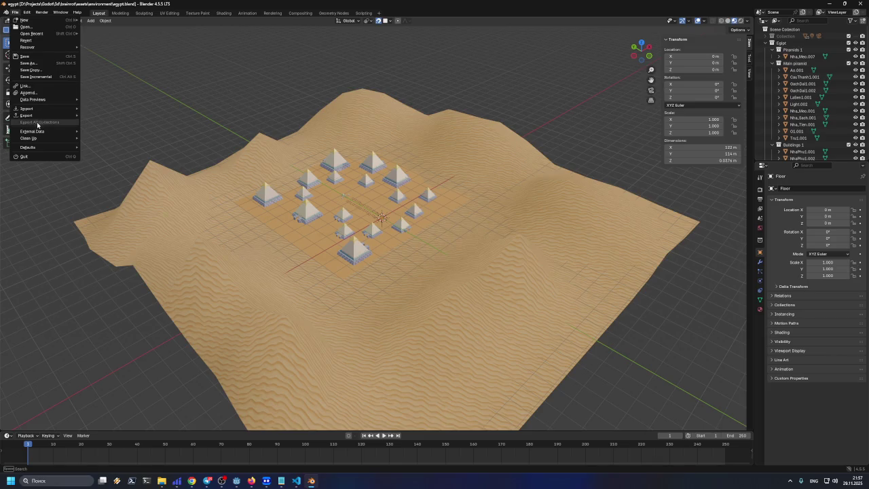
Step: Start a glTF 2.0 export and create and enter a new gltf folder in environment
mouse_move(62, 115)
click(134, 183)
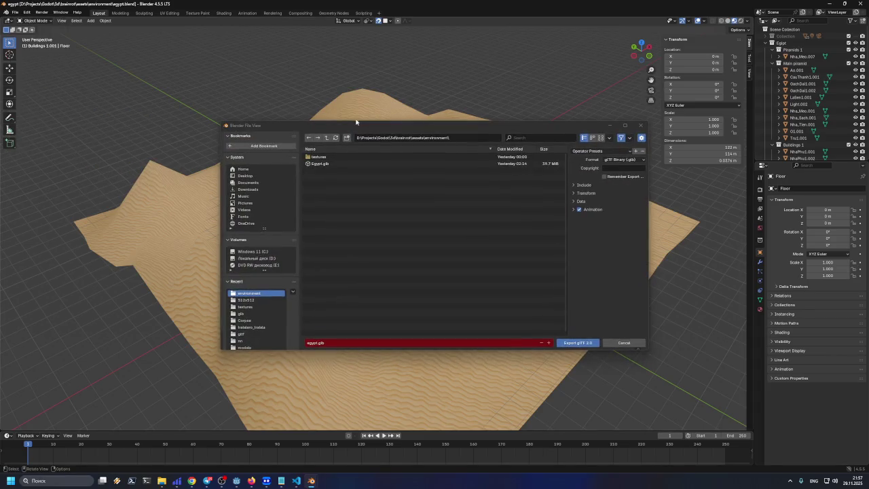
drag(360, 121, 338, 113)
right_click(303, 173)
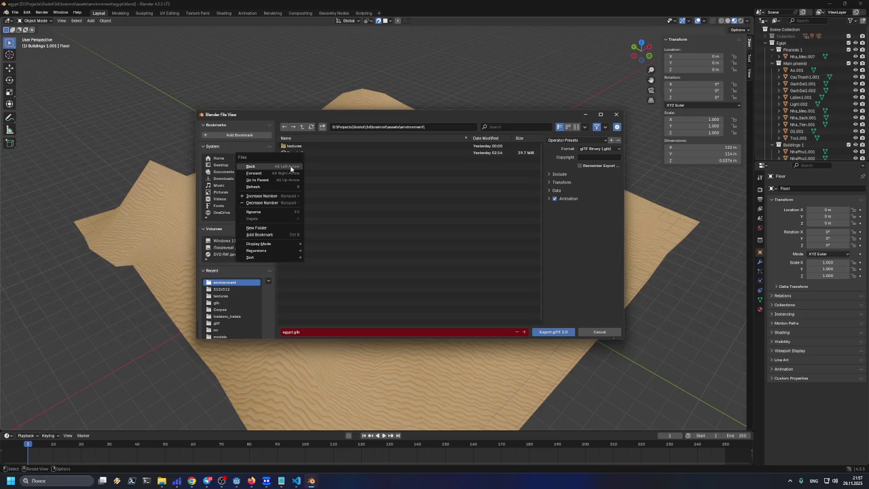
right_click(278, 204)
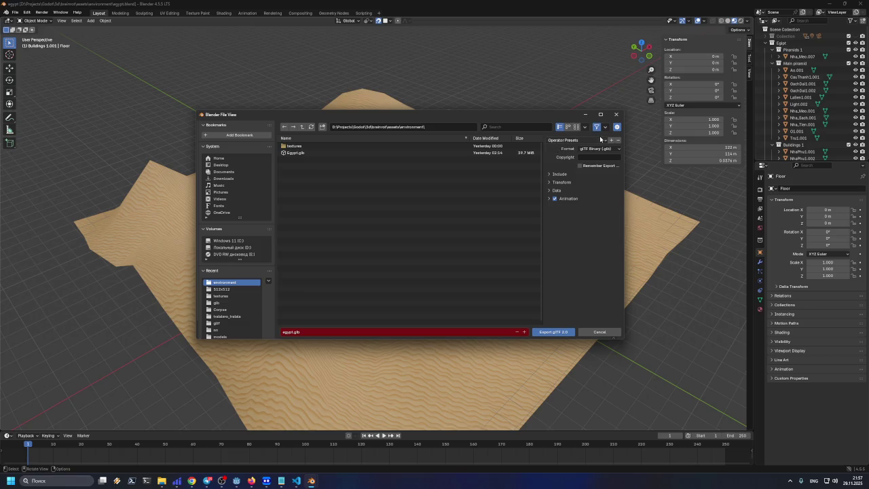
click(322, 127)
text(gl)
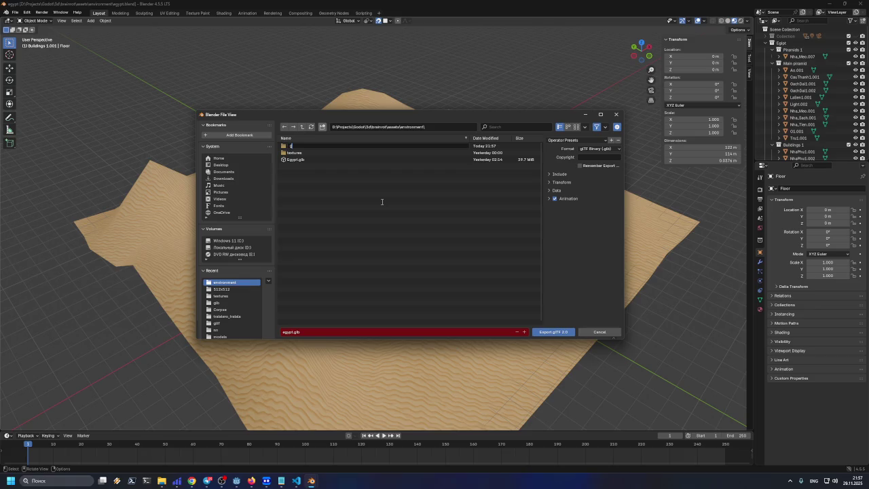
text(b)
key(Return)
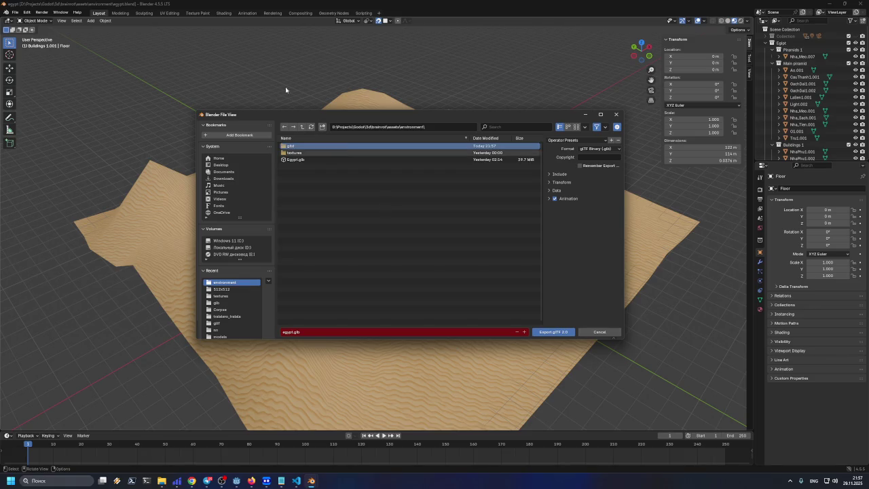
key(F2)
key(Escape)
ctrl+click(296, 145)
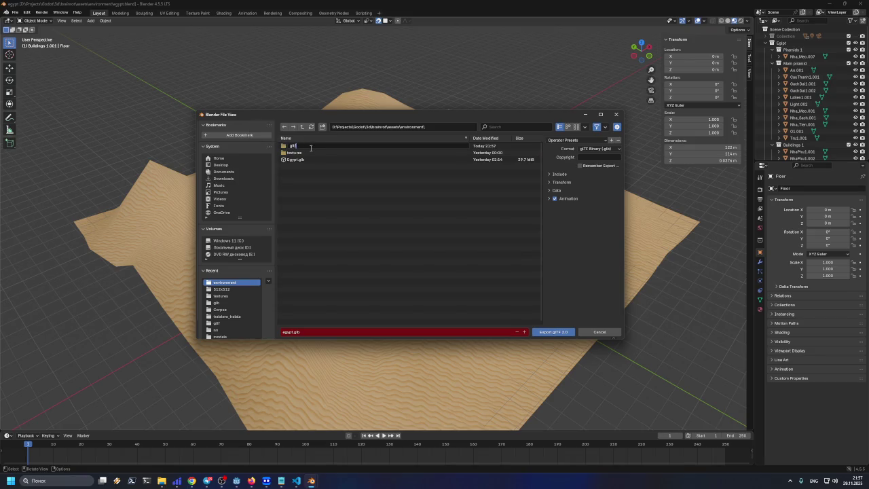
key(Return)
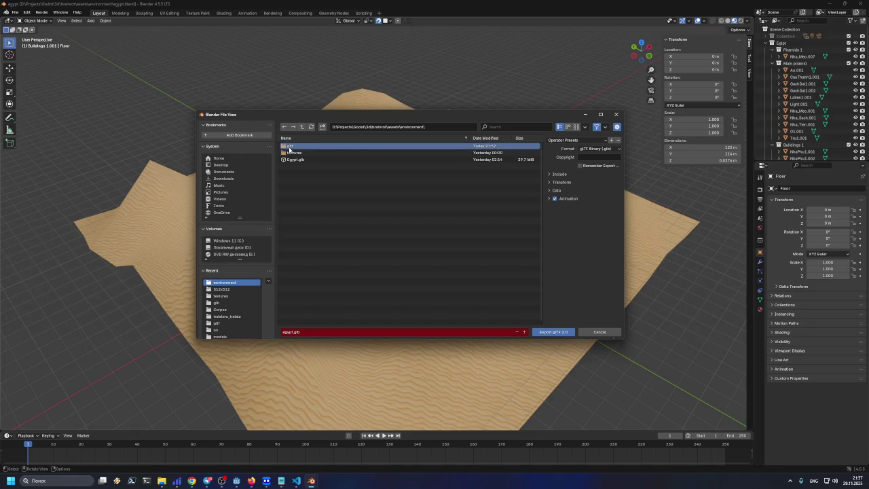
double_click(290, 148)
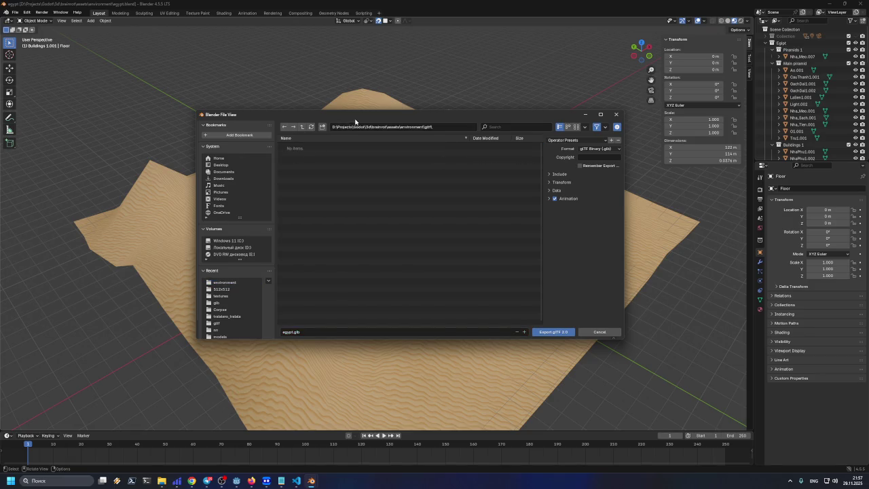
drag(354, 120, 358, 133)
Step: Apply the Godot_visible preset, set Format to glTF Separate and export egypt.gltf
click(555, 202)
click(555, 202)
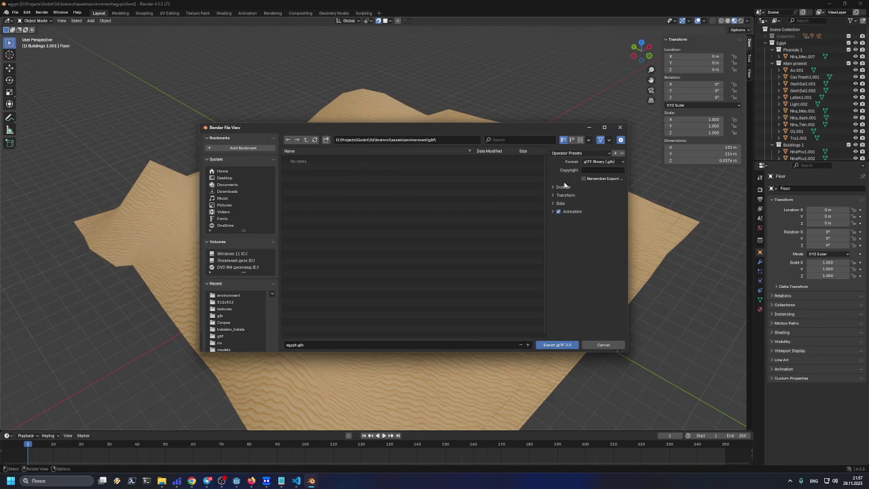
click(578, 154)
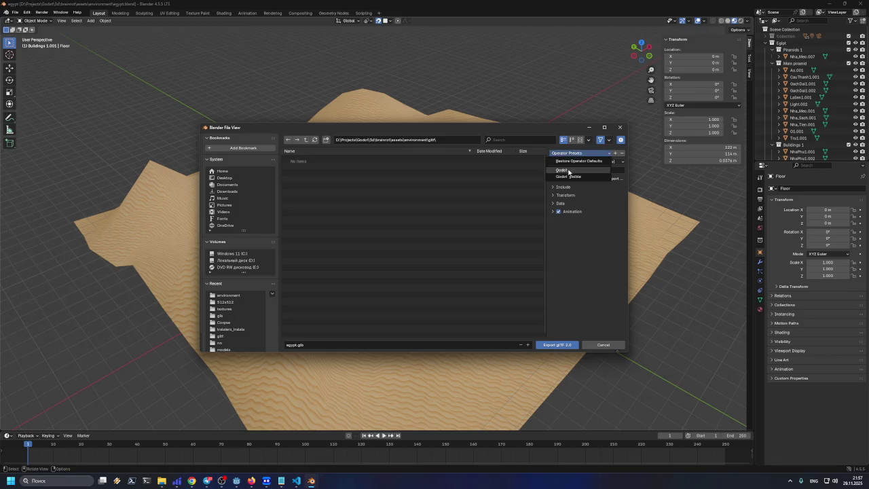
click(568, 175)
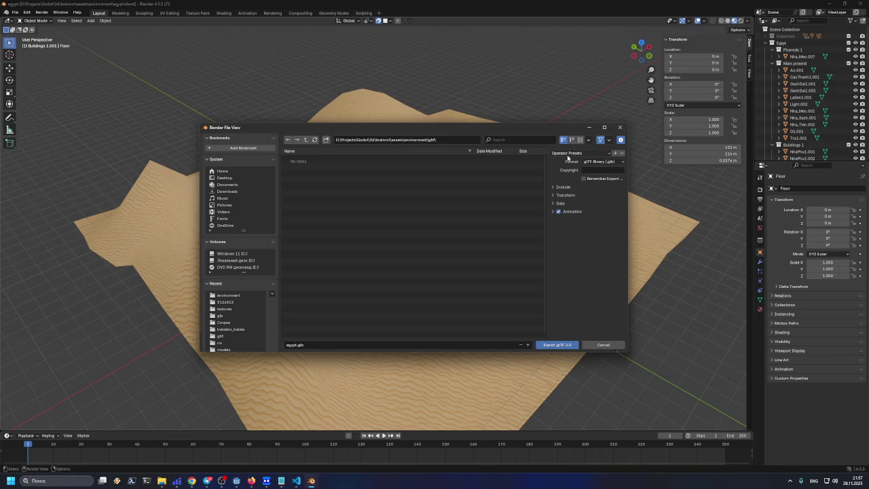
click(589, 154)
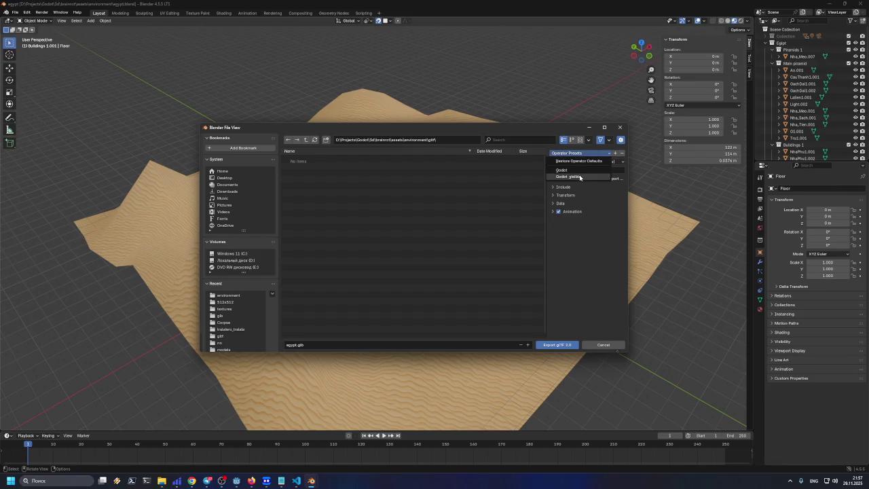
click(611, 177)
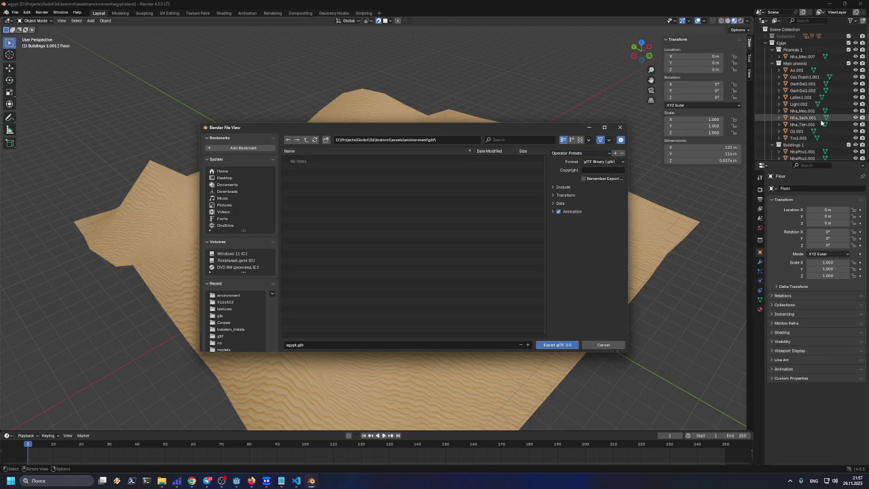
click(592, 163)
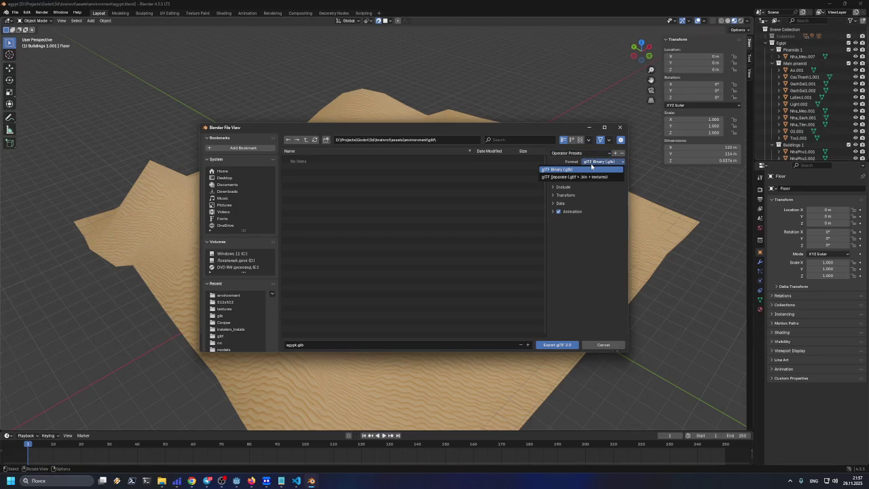
click(592, 177)
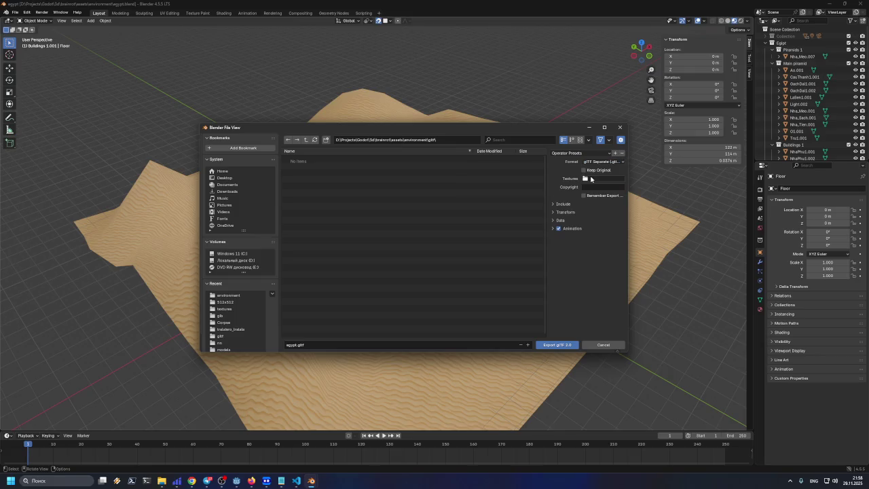
click(561, 205)
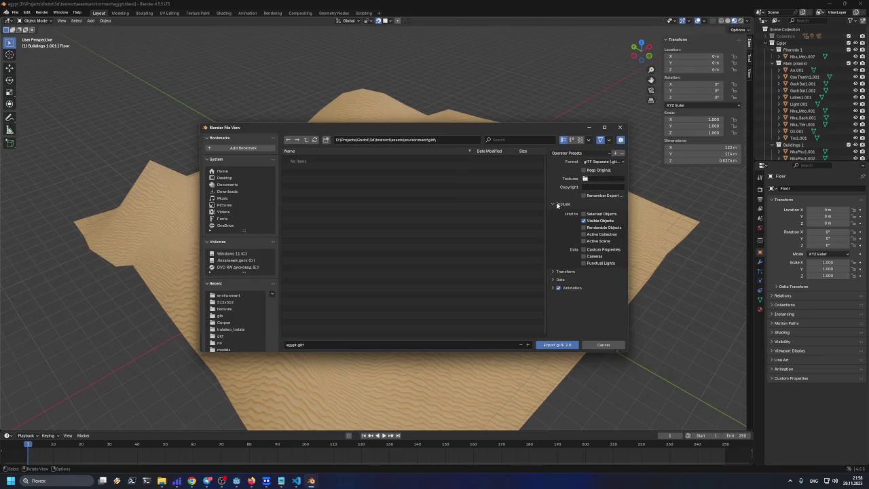
click(557, 205)
click(556, 220)
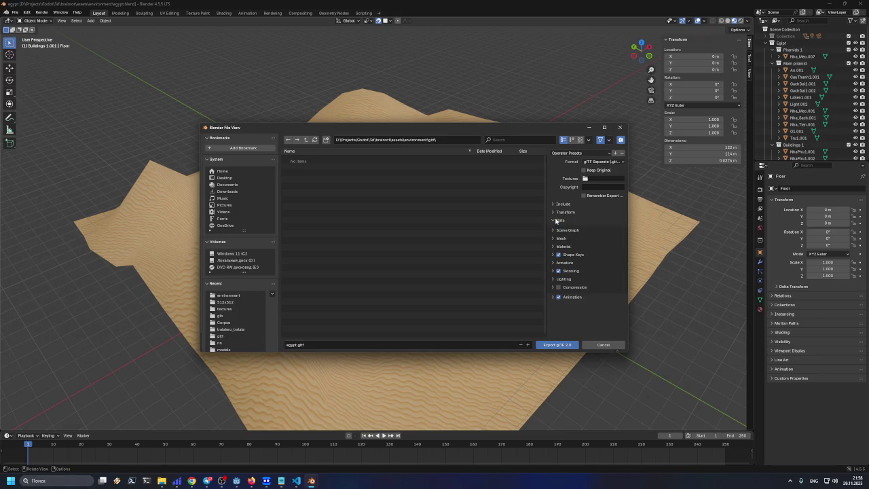
click(553, 238)
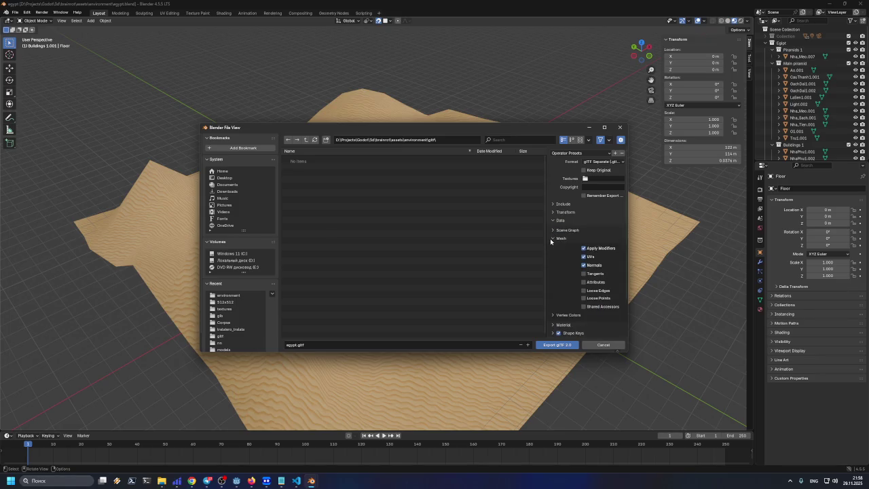
click(551, 240)
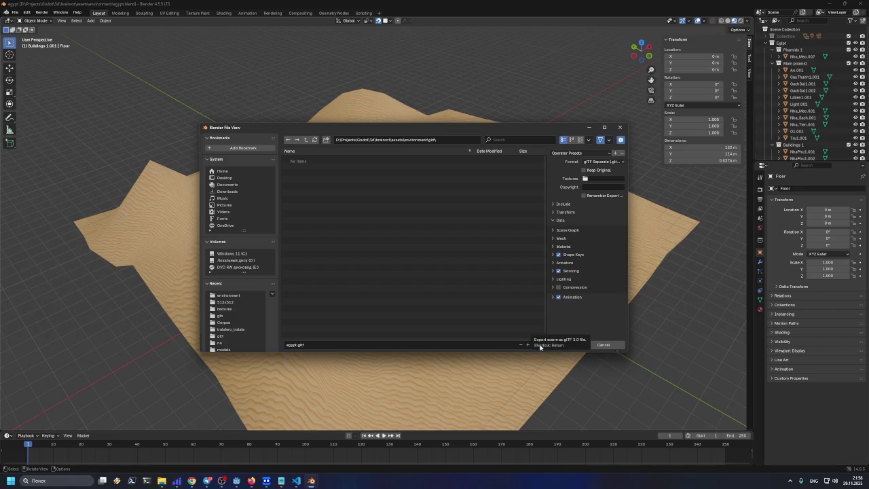
click(542, 346)
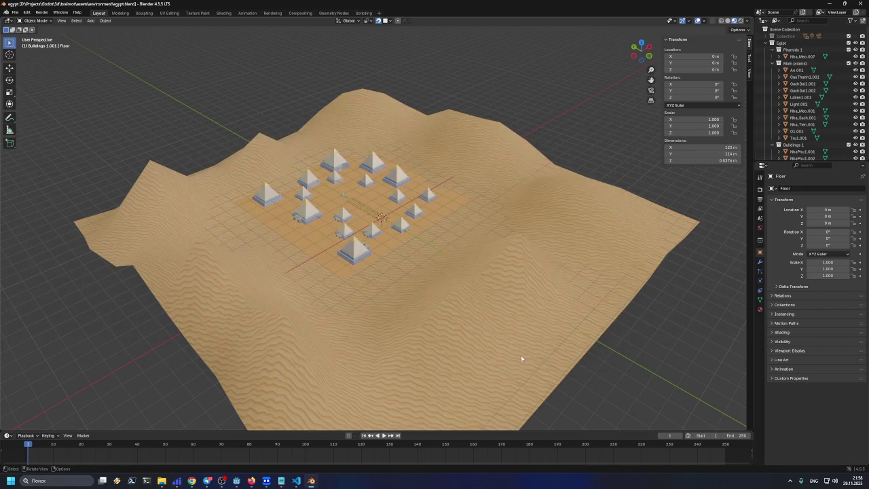
click(159, 482)
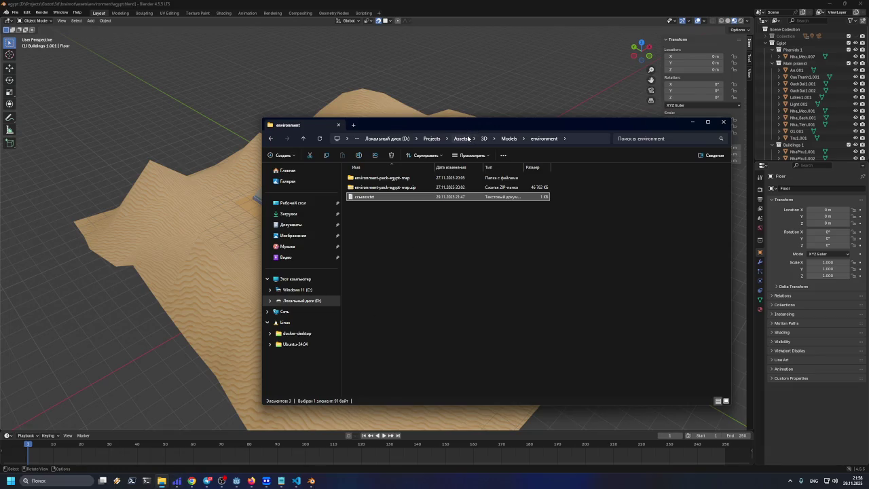
Step: Close the ProjectSettings scratch note in Notepad, choosing Не сохранять (Don't Save)
click(829, 4)
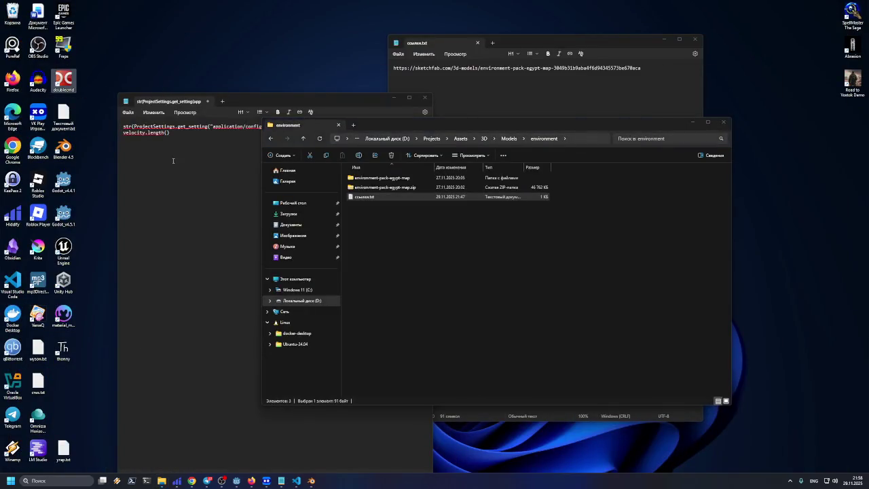
click(173, 160)
click(424, 97)
click(251, 308)
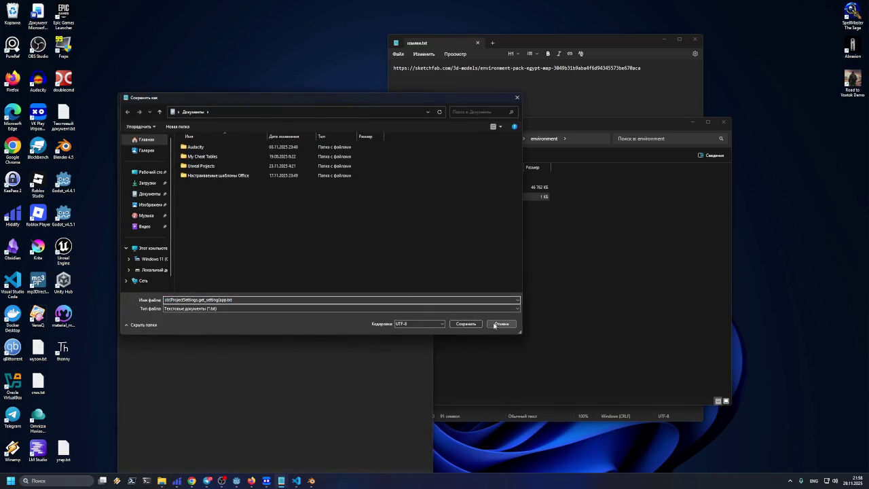
click(501, 323)
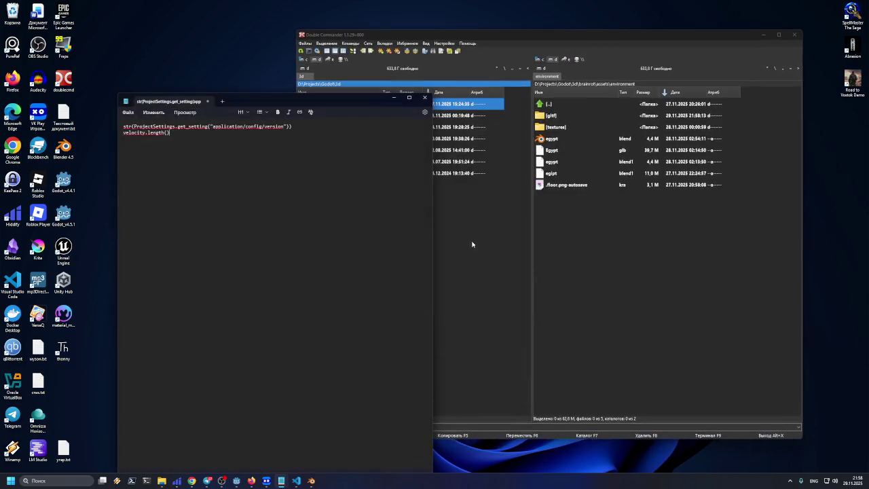
click(425, 97)
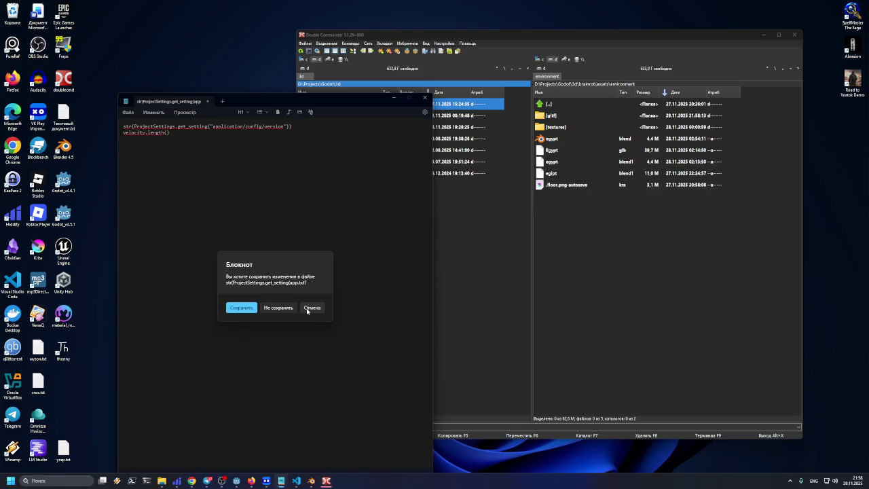
click(307, 309)
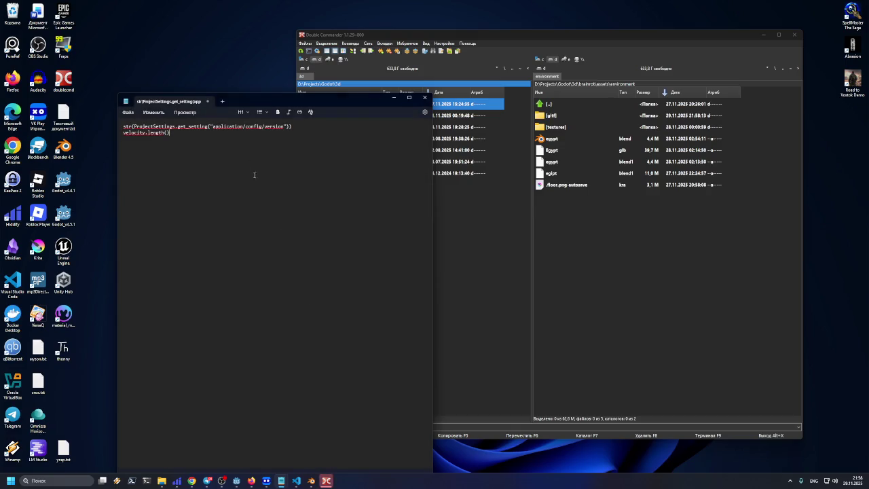
click(425, 97)
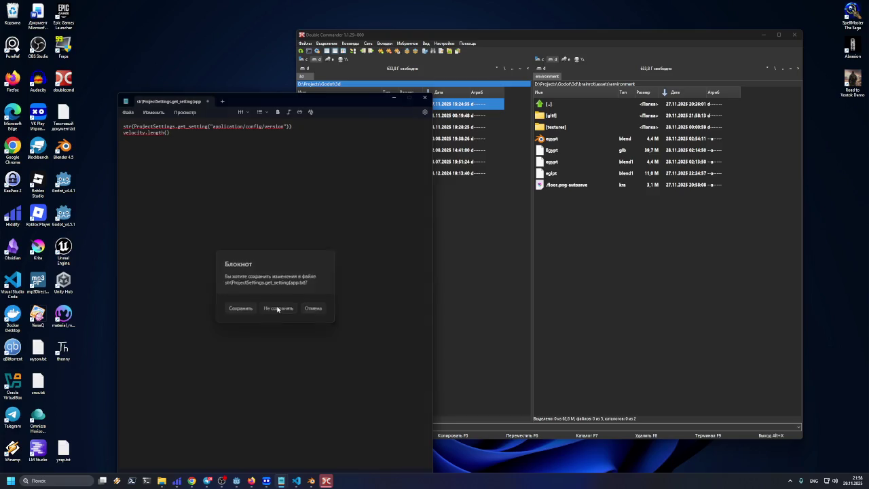
click(278, 308)
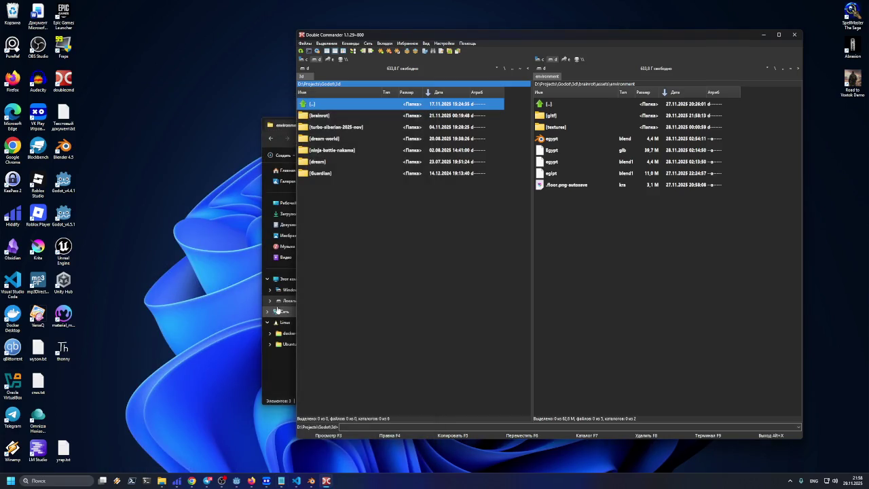
Step: Open the gltf export folder and widen the Double Commander window to the left
double_click(556, 118)
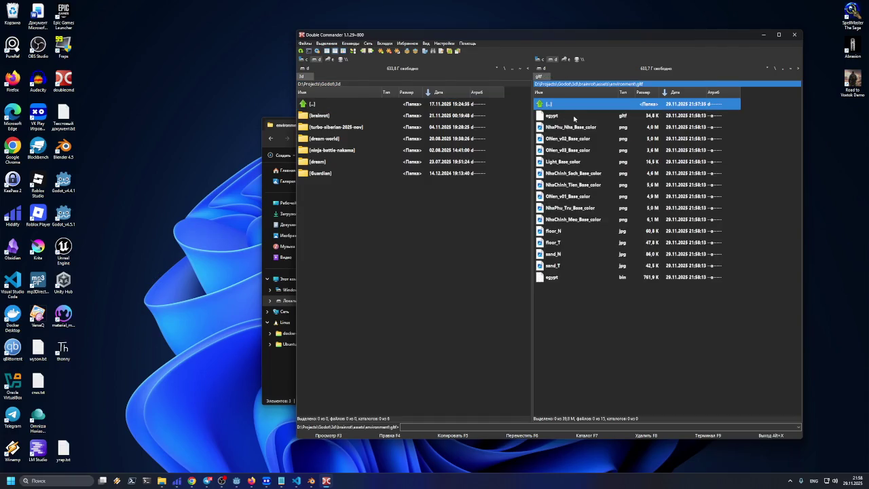
click(650, 117)
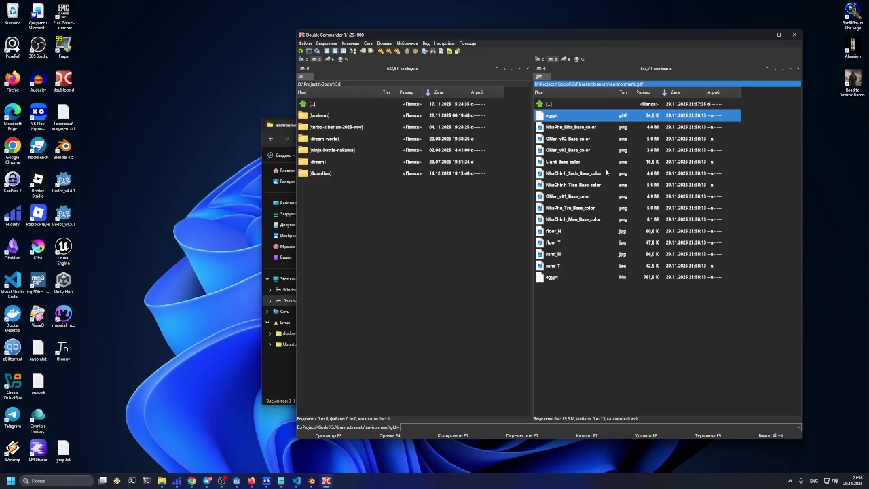
click(570, 129)
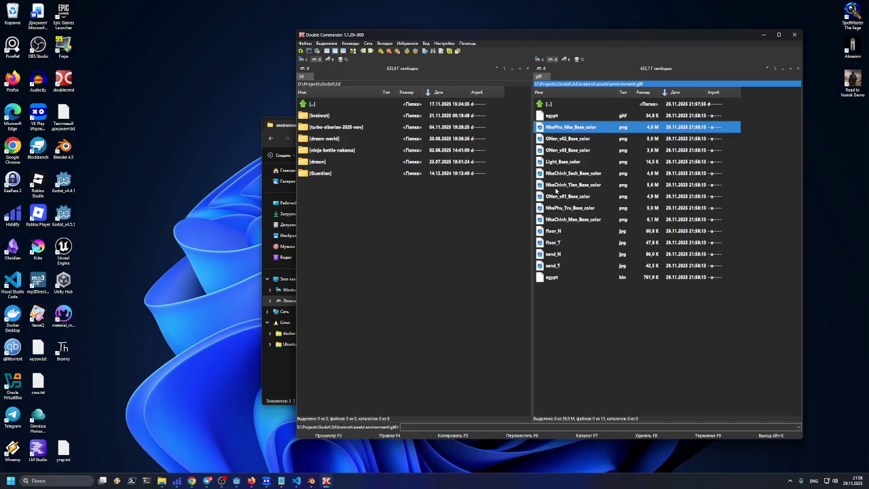
click(563, 231)
click(567, 221)
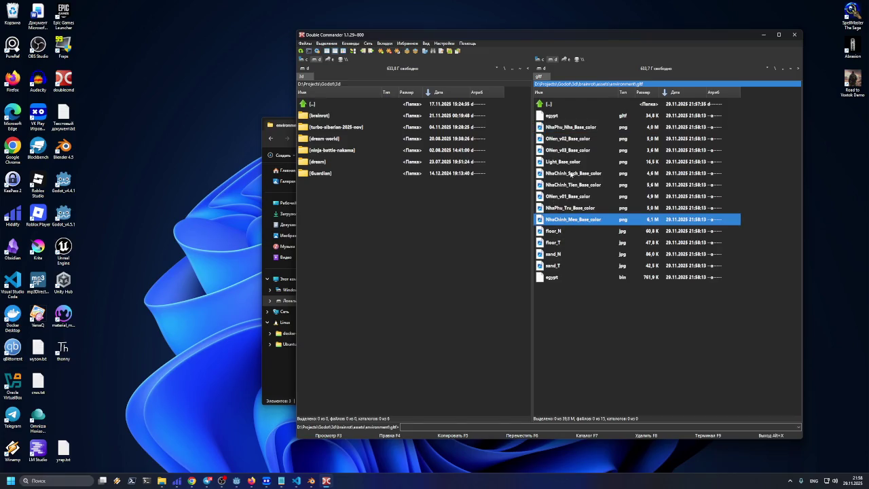
click(567, 129)
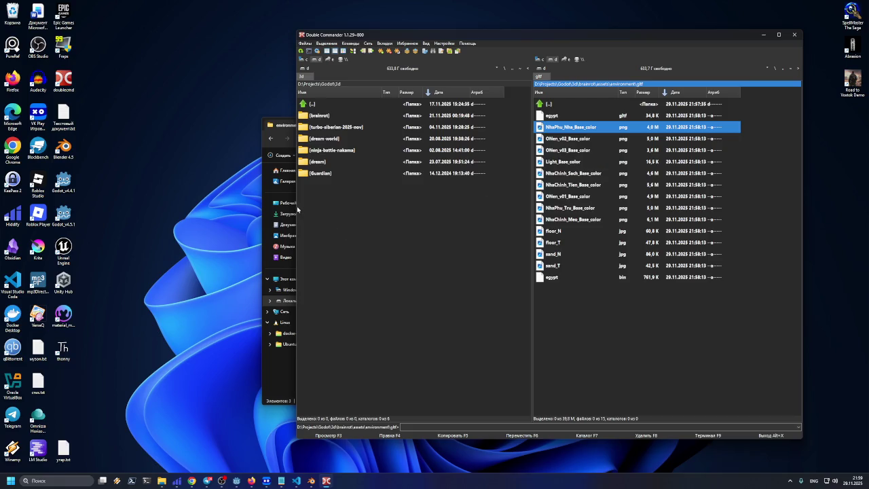
drag(297, 207, 152, 210)
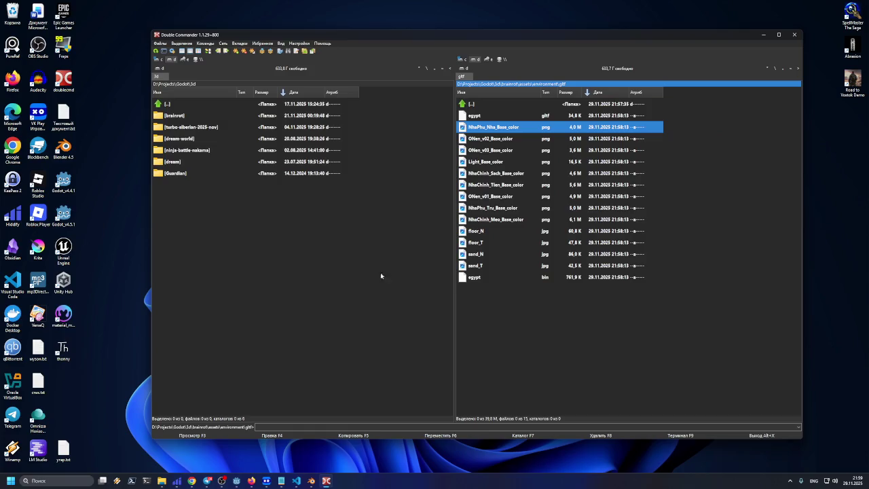
Step: Mark the nine textures from NhaPhu_Nha_Base_color through NhaChinh_Meo_Base_color
drag(454, 296, 454, 297)
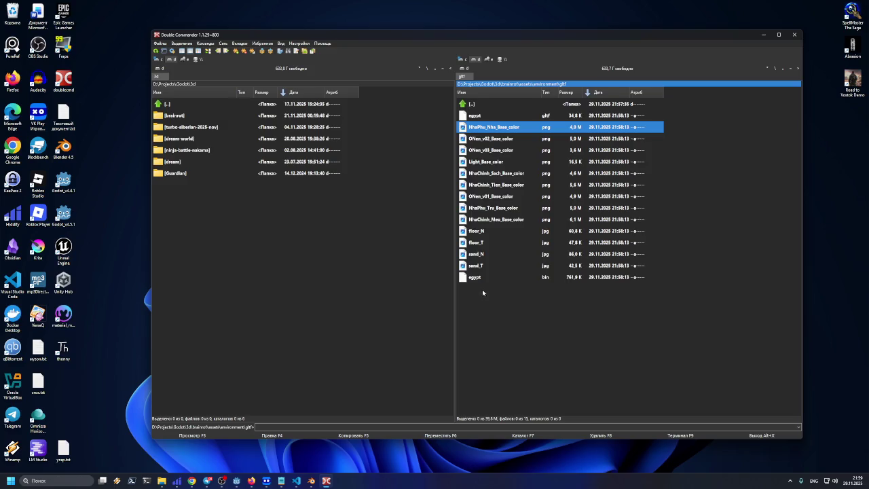
click(479, 277)
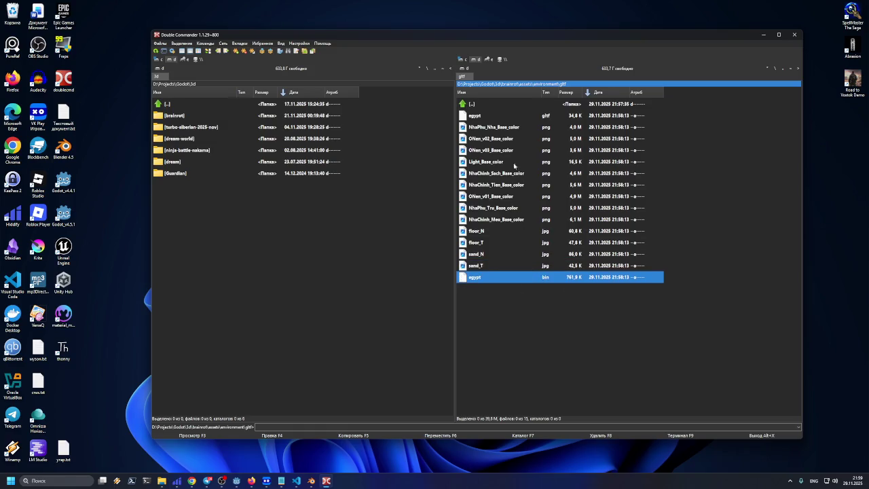
click(523, 131)
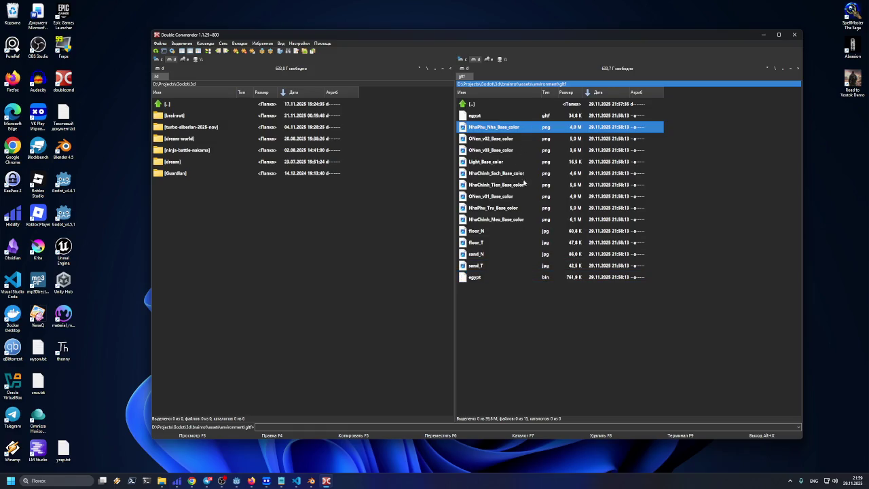
click(509, 222)
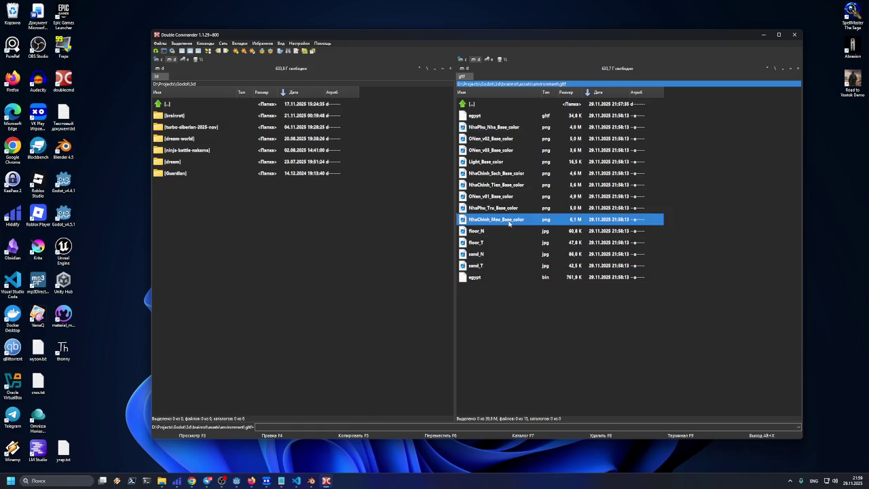
shift+click(489, 129)
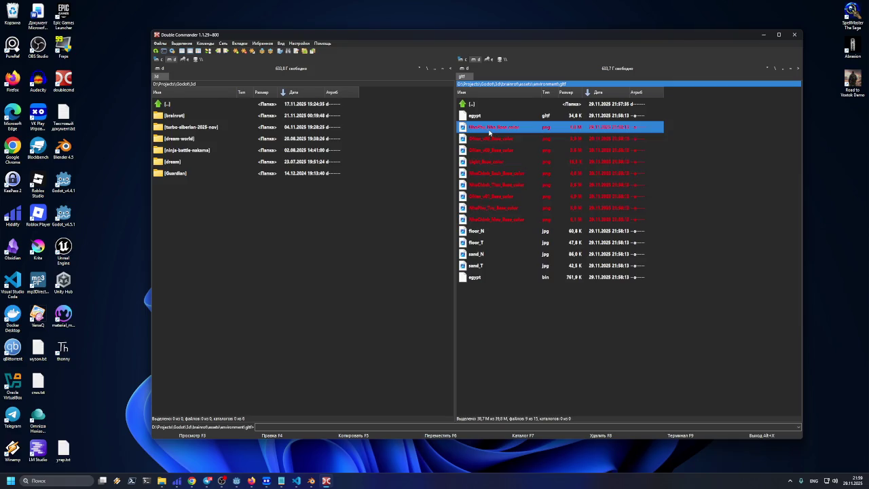
click(484, 275)
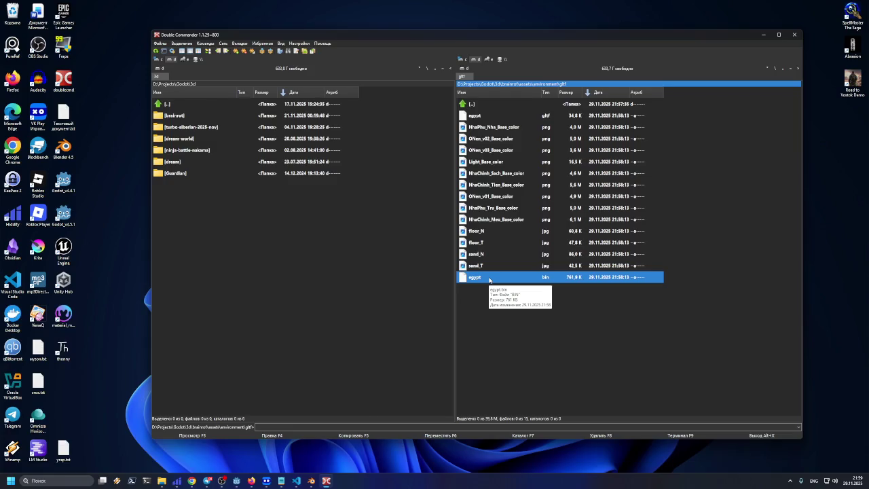
click(489, 221)
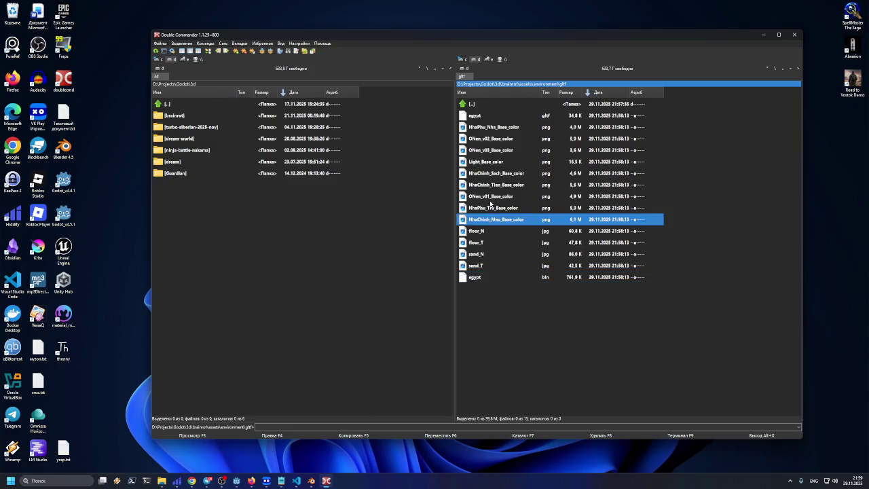
click(499, 129)
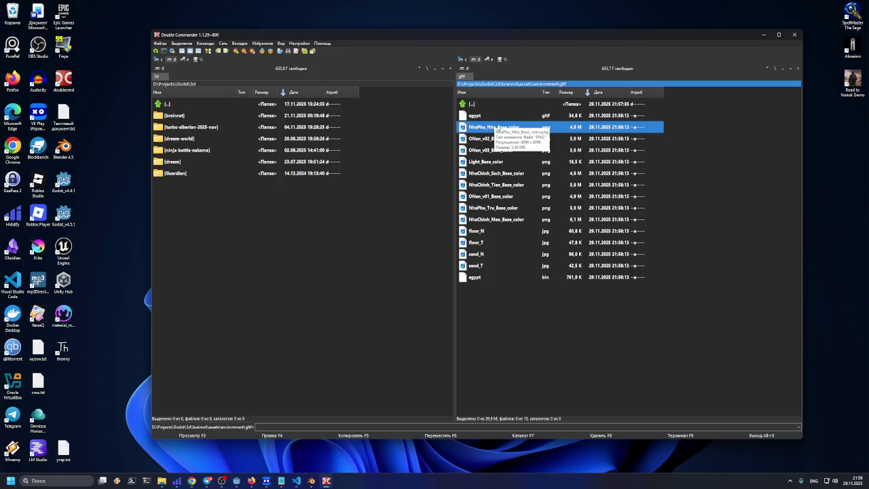
click(496, 152)
click(495, 128)
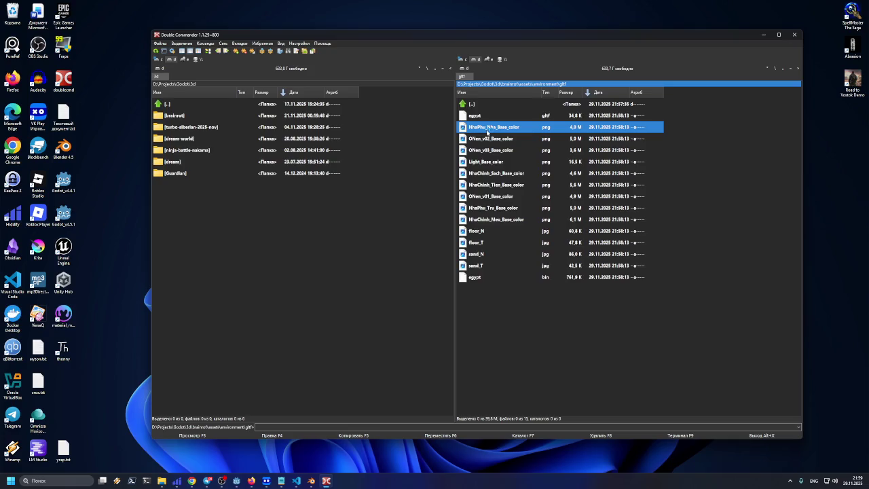
double_click(491, 132)
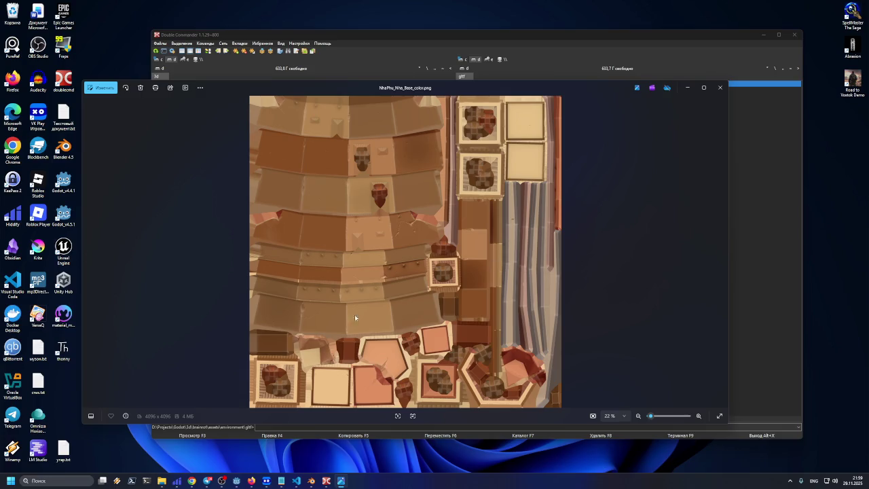
click(721, 90)
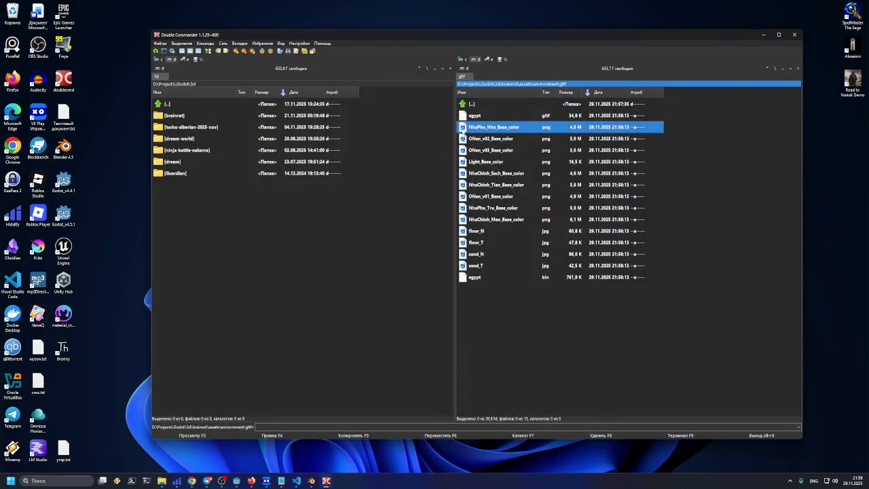
mouse_move(462, 131)
shift+click(477, 221)
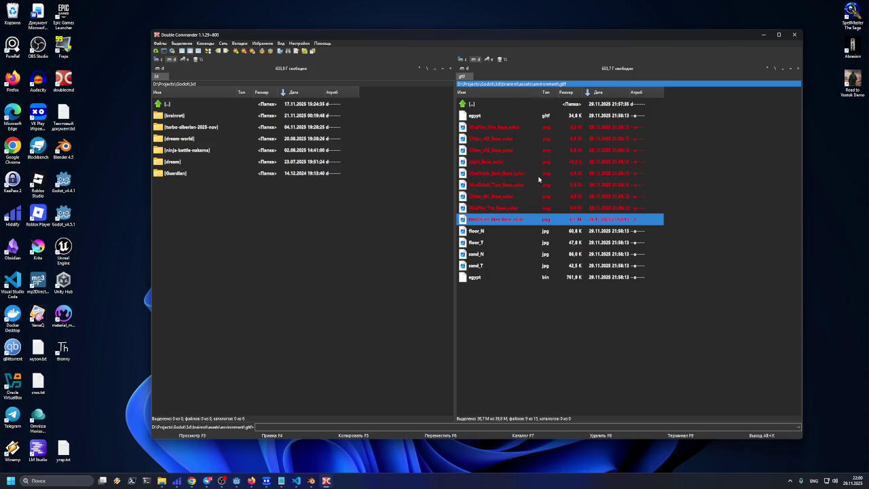
Step: Keep gltf in one panel and climb the other panel up to the 3d projects folder
double_click(488, 104)
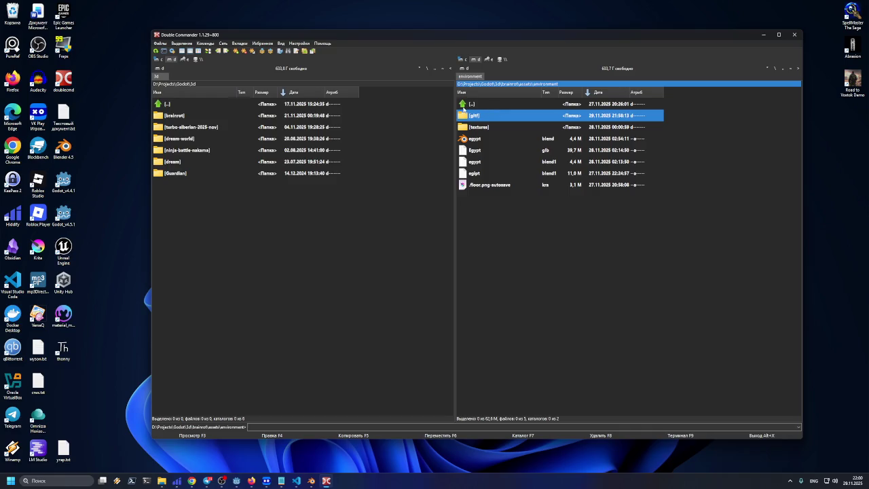
double_click(475, 116)
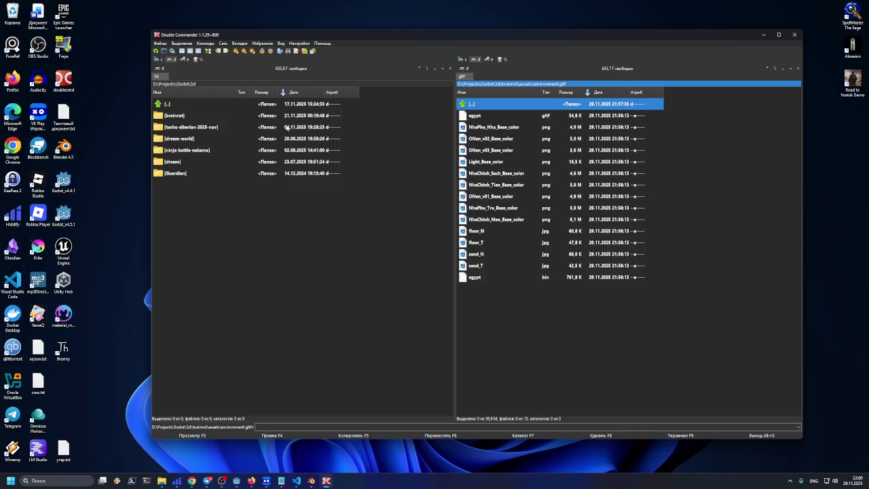
click(450, 69)
double_click(183, 108)
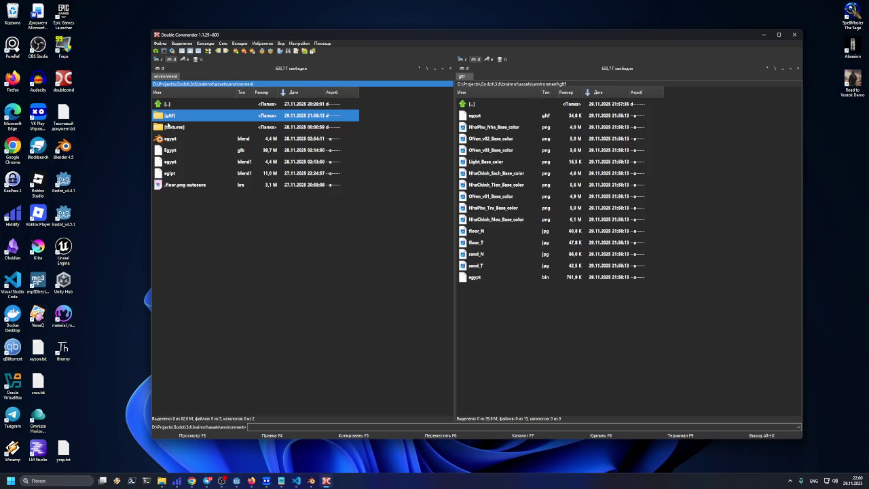
right_click(172, 207)
click(188, 104)
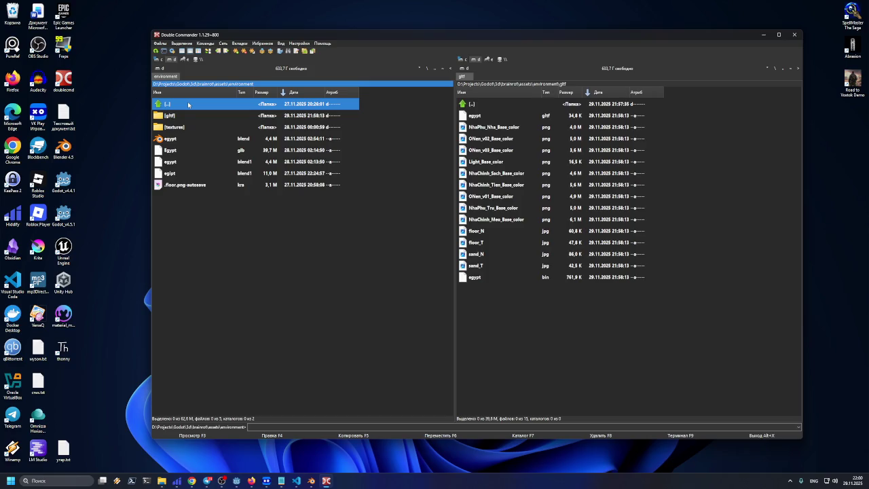
double_click(188, 104)
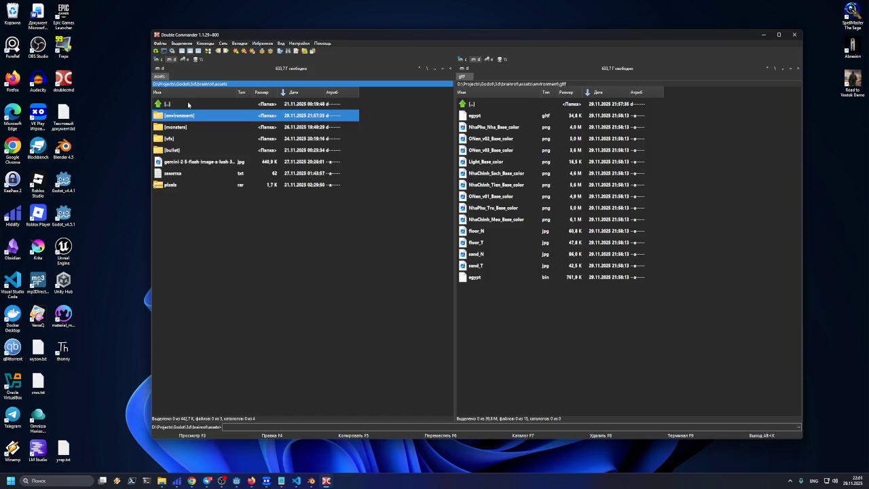
double_click(178, 106)
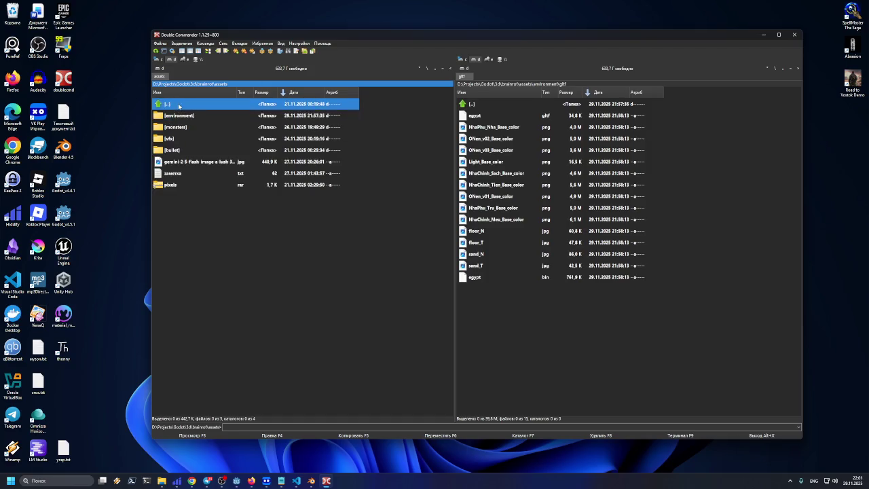
double_click(179, 106)
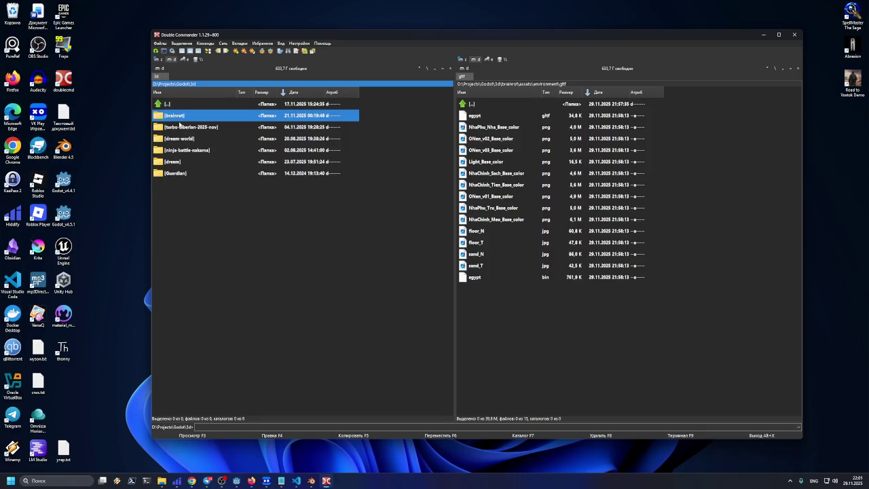
Step: Open brainrot > assets > environment > textures, showing the 1024x1024 and 512x512 folders
double_click(181, 117)
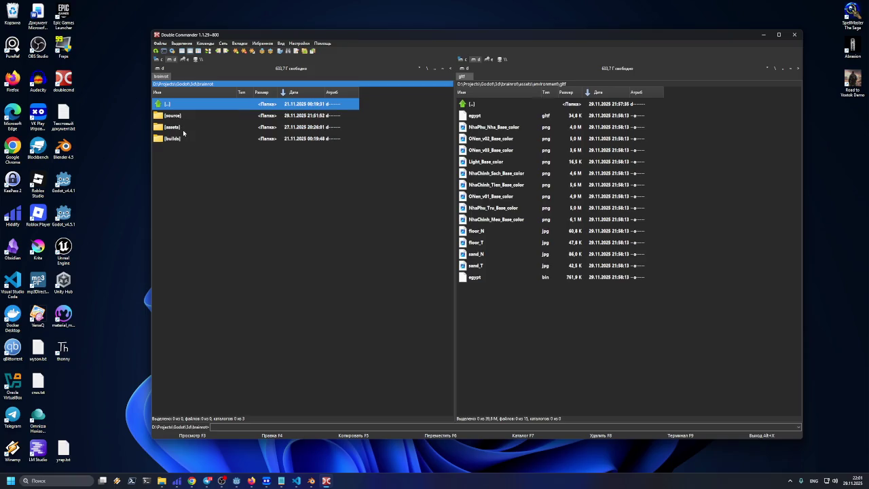
double_click(180, 131)
double_click(180, 117)
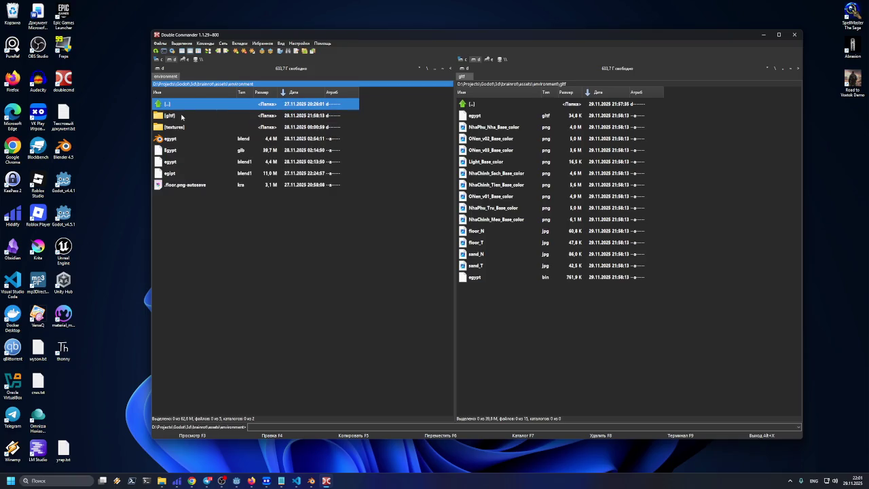
double_click(180, 117)
double_click(178, 103)
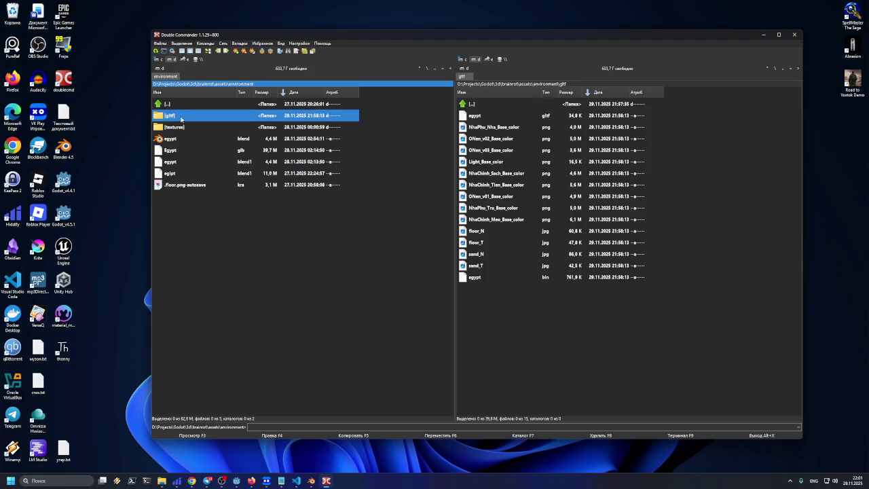
click(182, 123)
double_click(182, 128)
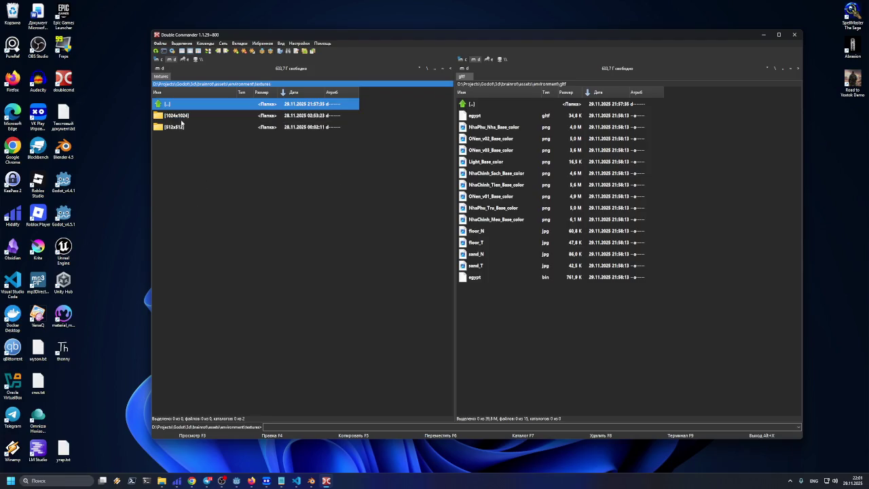
click(181, 119)
click(180, 131)
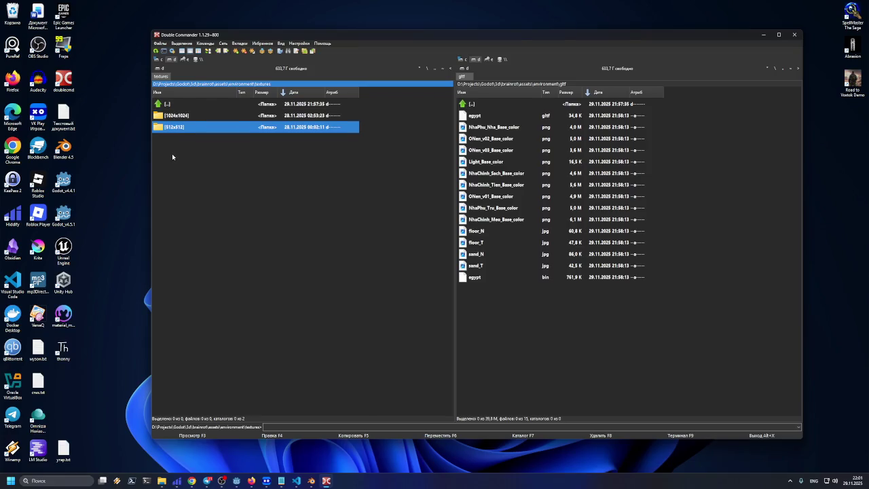
Step: Start a new folder in textures, then cancel the mistyped name
double_click(173, 131)
double_click(173, 107)
right_click(175, 151)
mouse_move(191, 220)
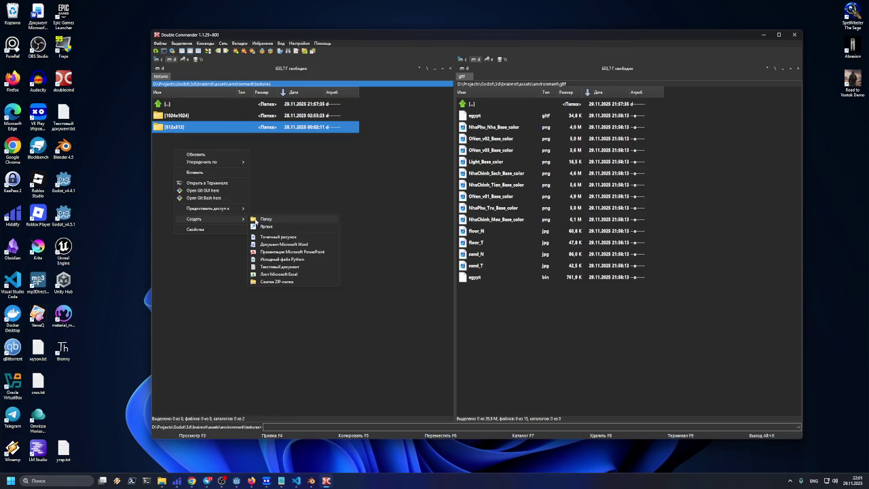
click(256, 220)
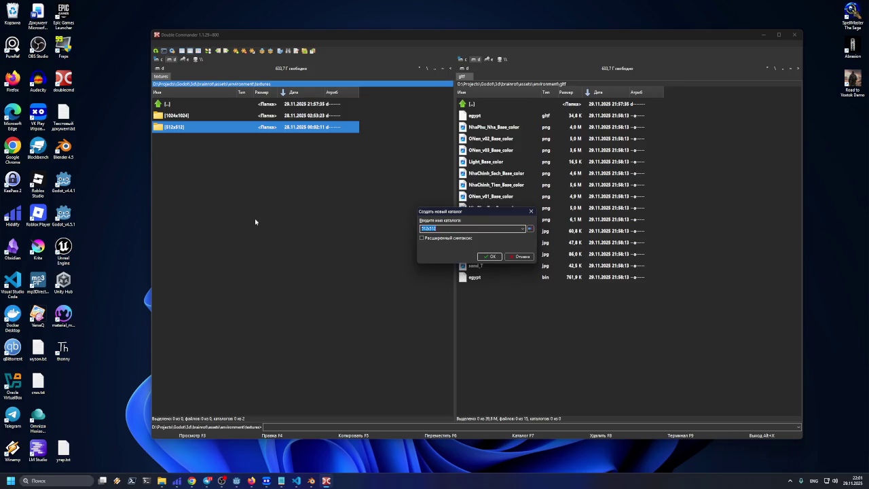
text(10)
key(BackSpace)
text(4096)
key(Escape)
Step: Create a 4096x4096 folder inside textures and open it
click(484, 128)
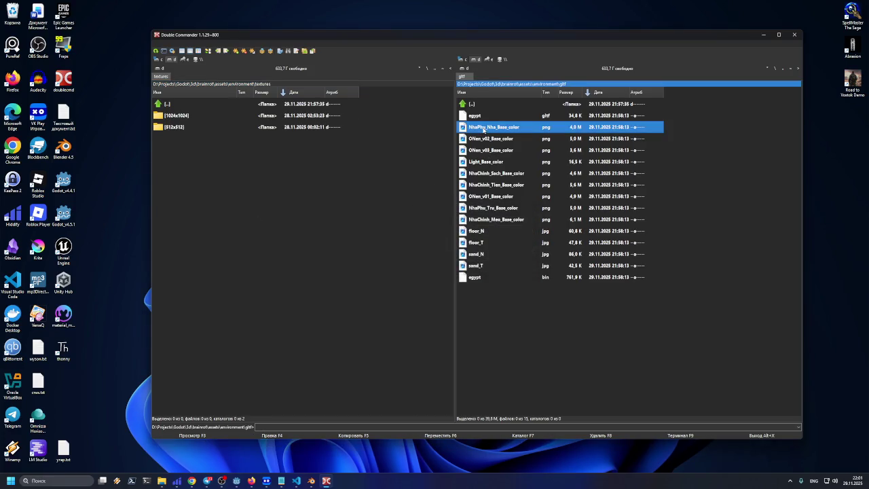
mouse_move(478, 133)
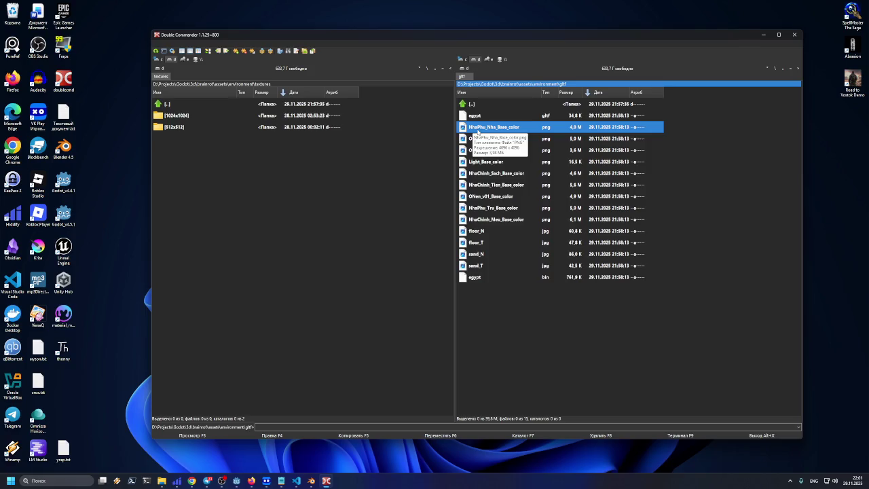
right_click(176, 140)
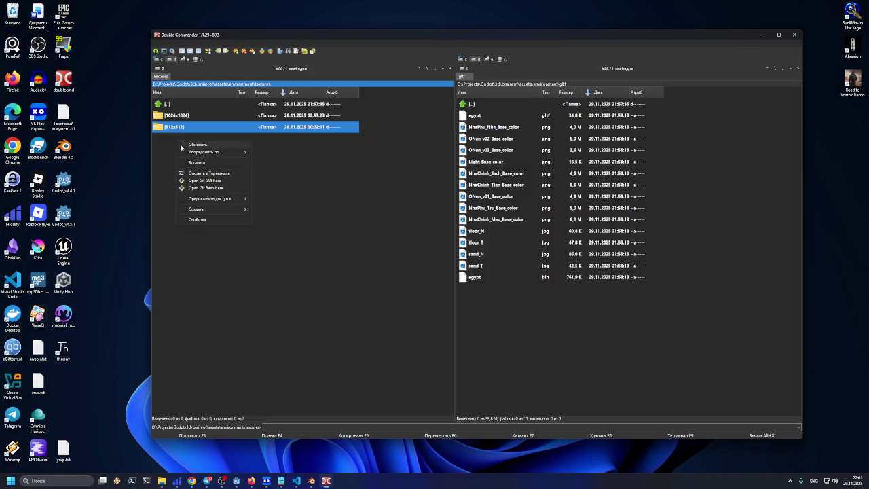
mouse_move(204, 208)
click(267, 208)
text(4096x)
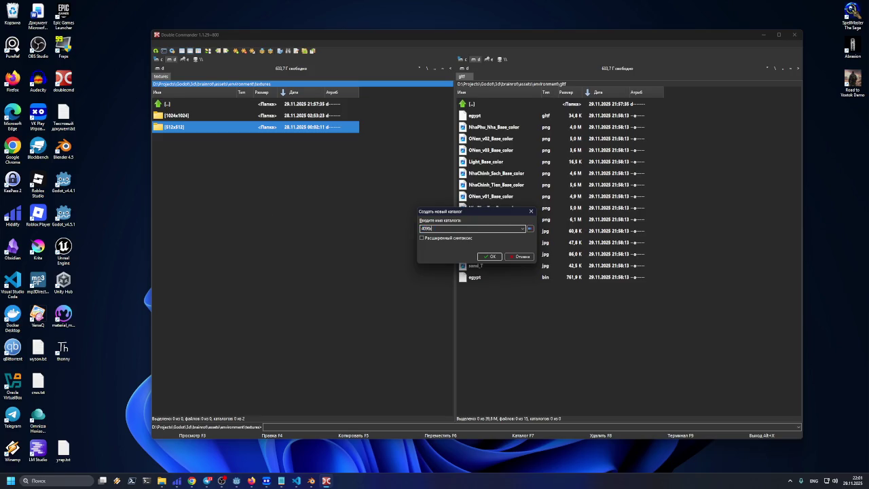
text(409)
key(Return)
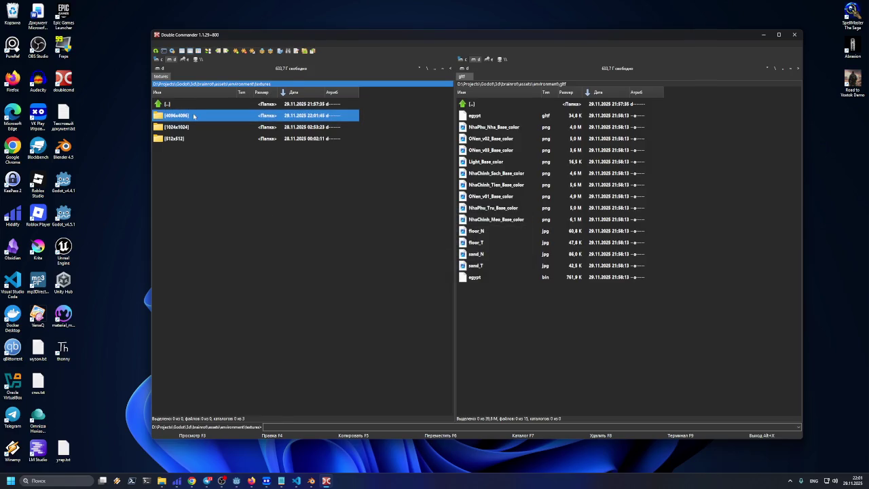
double_click(193, 116)
Step: Copy the nine Base_color PNGs from gltf into the 4096x4096 folder
click(477, 127)
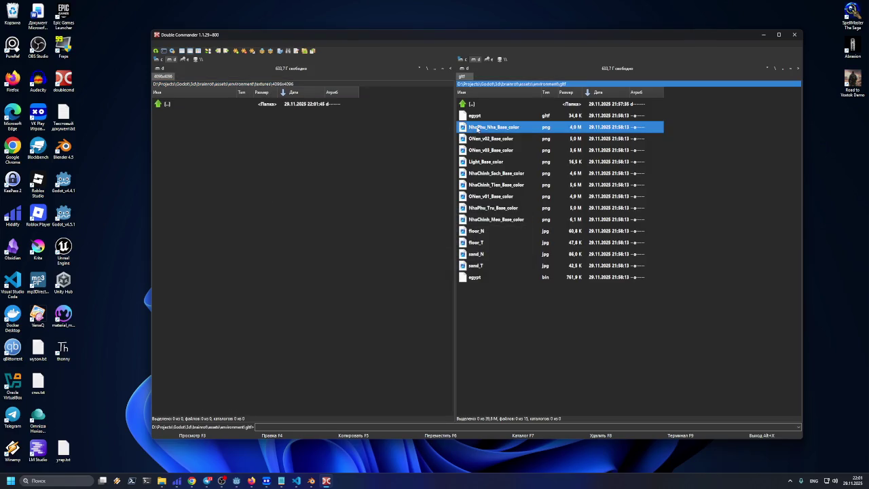
key(Insert)
key(Insert)
key(Insert)
key(Up)
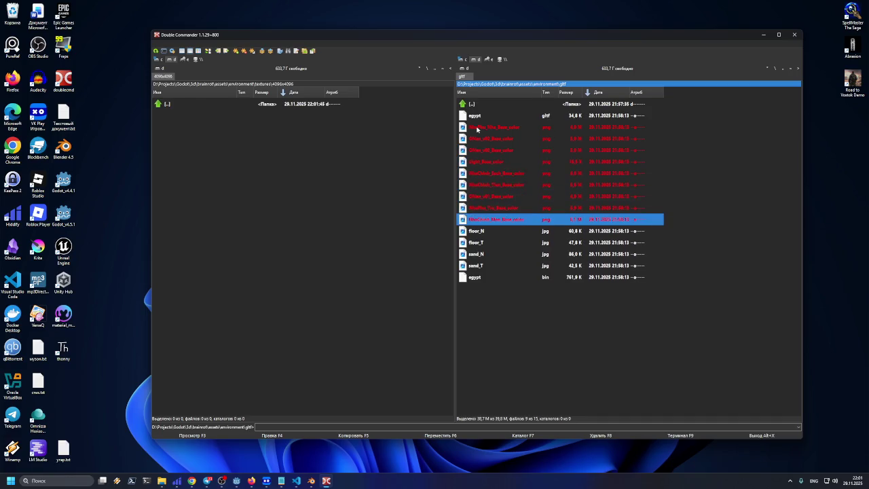
key(F5)
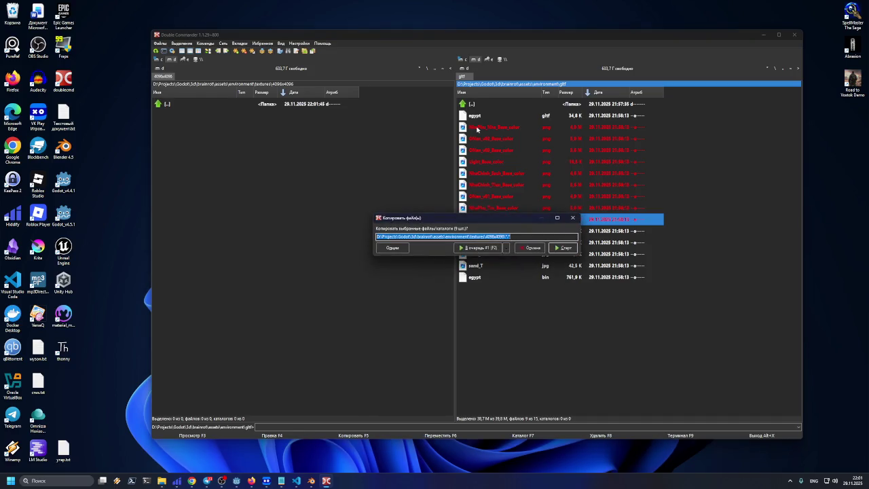
key(Return)
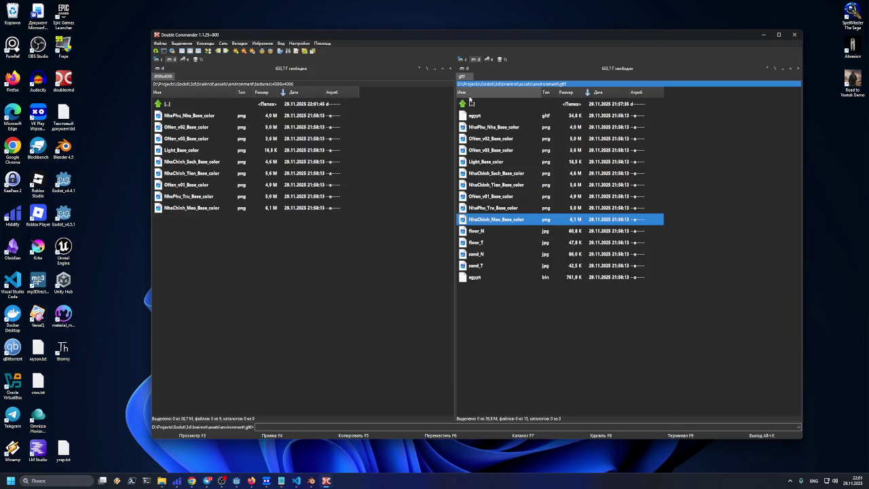
click(246, 233)
click(63, 351)
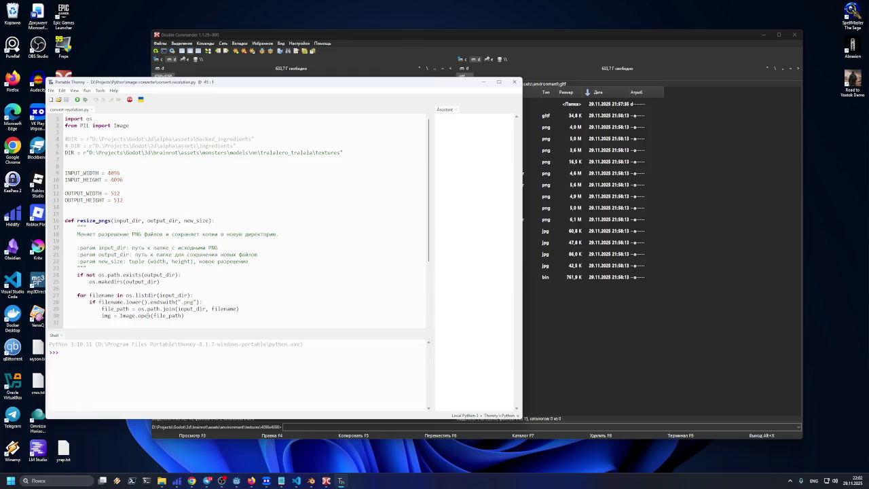
Step: Rearrange the Thonny window and copy the 4096x4096 folder path from Double Commander
mouse_move(219, 85)
mouse_down()
mouse_move(313, 97)
mouse_move(269, 126)
mouse_up()
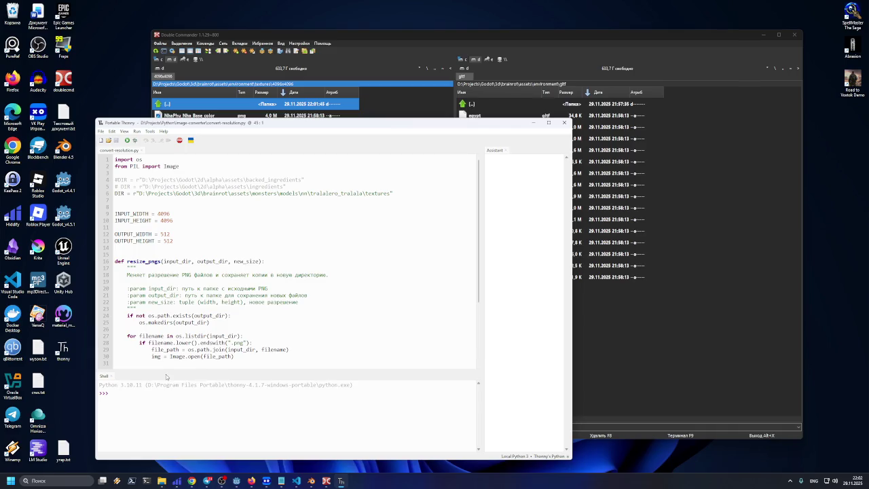
drag(166, 370, 166, 377)
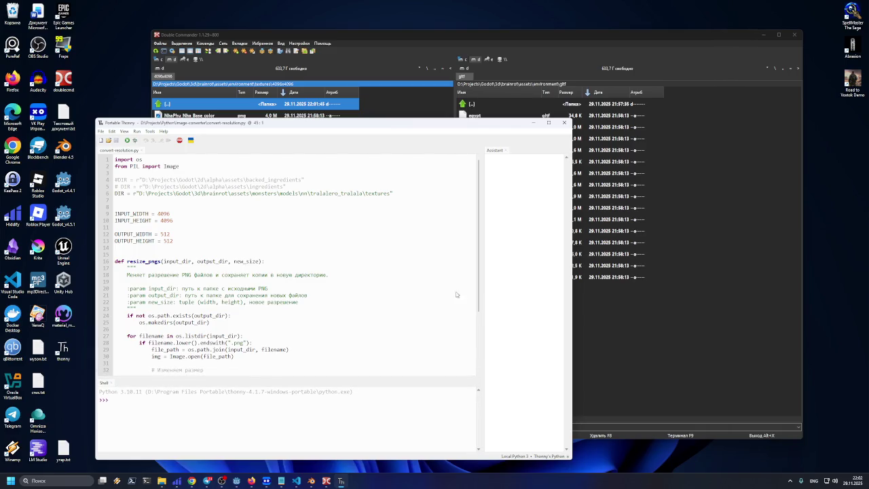
mouse_move(176, 120)
mouse_down()
mouse_move(190, 65)
mouse_move(182, 58)
mouse_move(180, 66)
mouse_up()
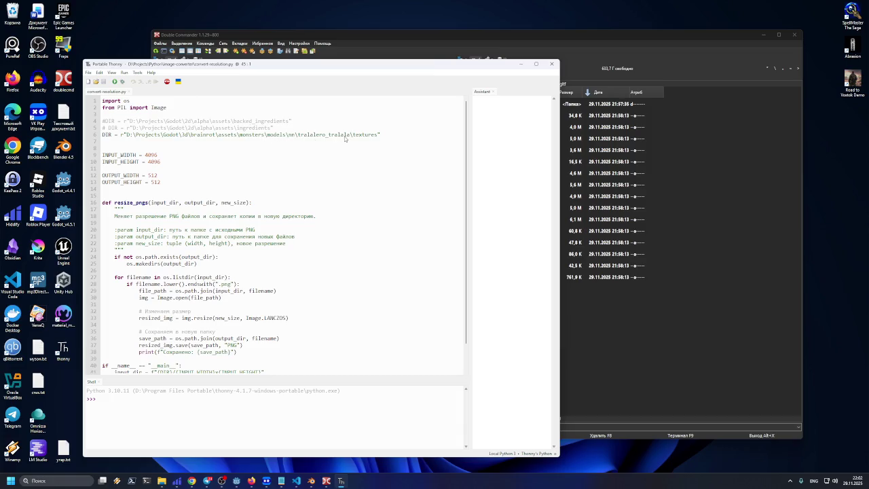
mouse_move(417, 63)
mouse_down()
mouse_move(382, 132)
mouse_move(381, 158)
mouse_up()
click(381, 125)
double_click(314, 84)
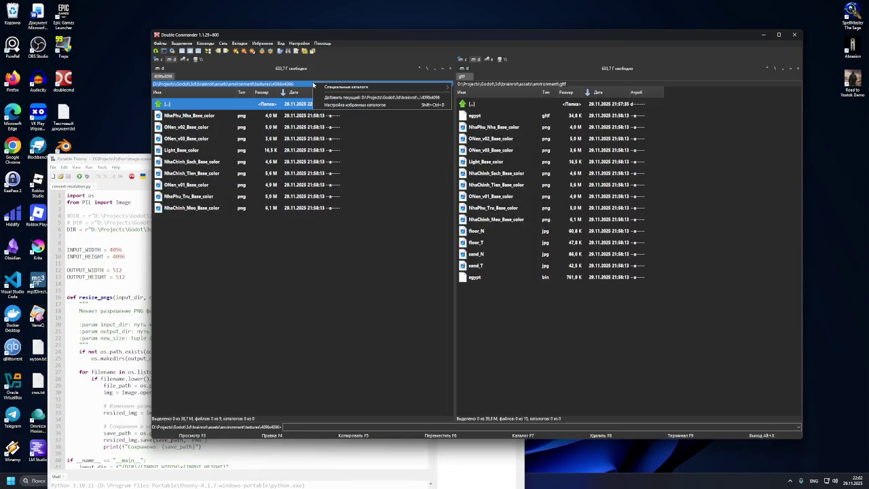
click(232, 84)
double_click(232, 84)
key(ctrl+c)
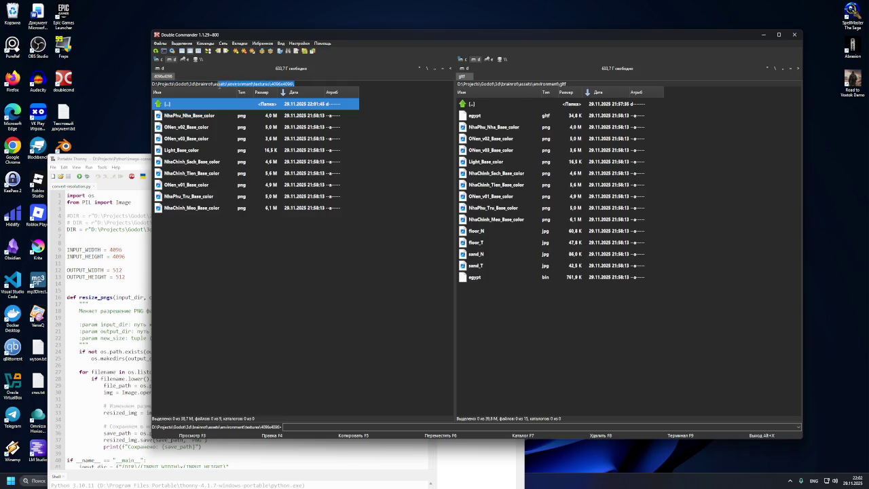
Step: Comment out the old tralalero DIR line and paste in a copy with the new path
click(132, 215)
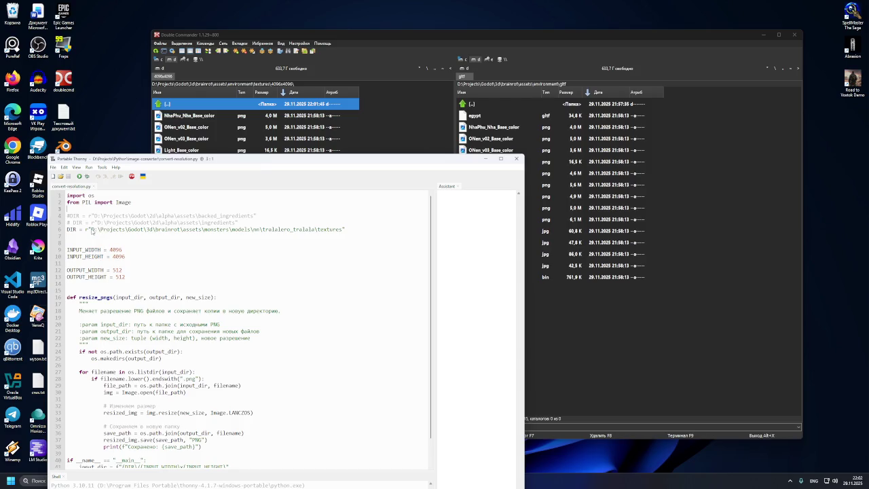
click(356, 229)
key(ctrl+a)
click(356, 229)
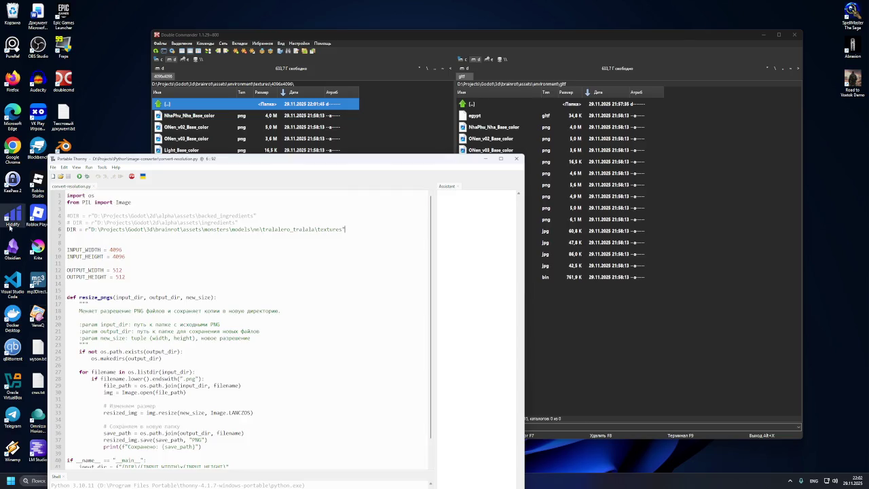
click(68, 229)
text(#)
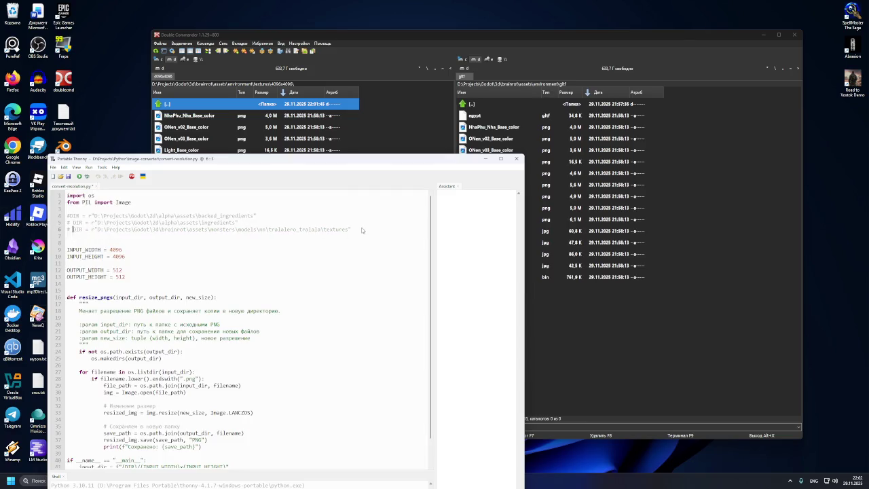
key(Return)
key(ctrl+v)
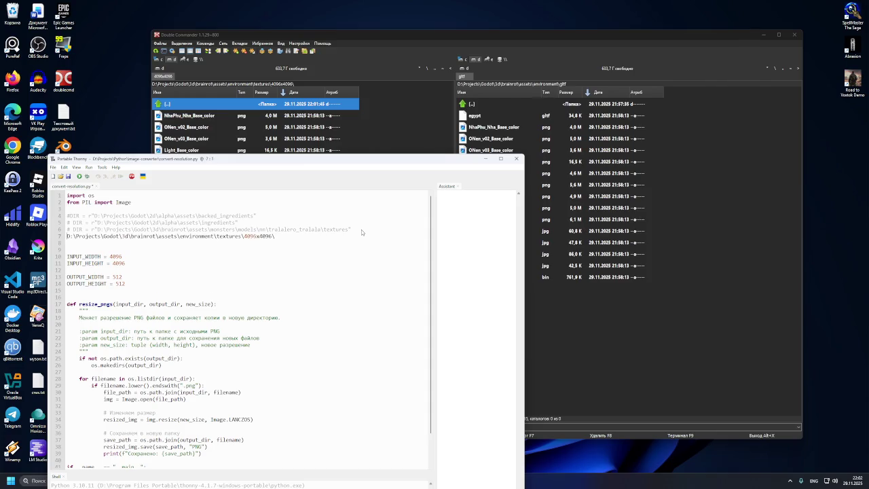
mouse_move(363, 226)
mouse_down()
mouse_move(173, 237)
mouse_move(78, 229)
mouse_up()
key(ctrl+c)
click(97, 229)
click(68, 238)
key(Return)
key(Up)
key(ctrl+v)
Step: Point DIR at the environment textures path and delete the leftover 4096x4096 line
click(283, 246)
mouse_move(283, 246)
mouse_down()
mouse_move(71, 243)
mouse_move(244, 248)
mouse_up()
key(ctrl+c)
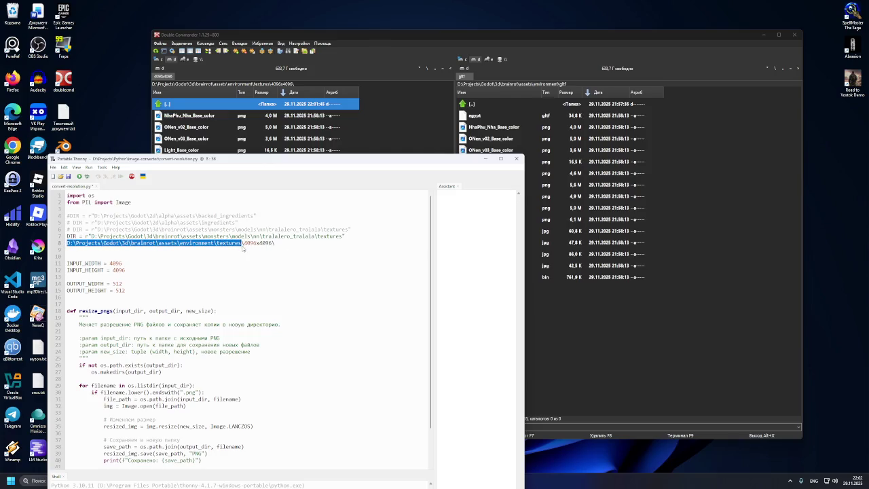
key(Delete)
drag(343, 238, 93, 237)
key(ctrl+v)
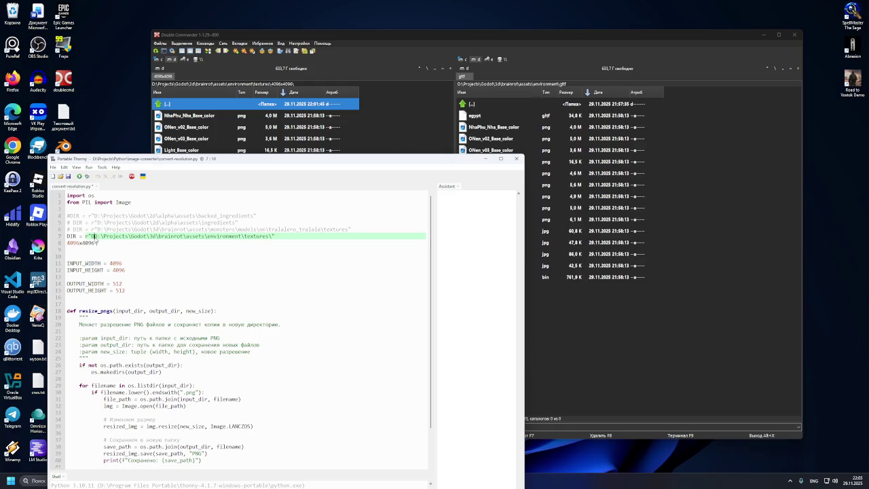
triple_click(101, 244)
key(BackSpace)
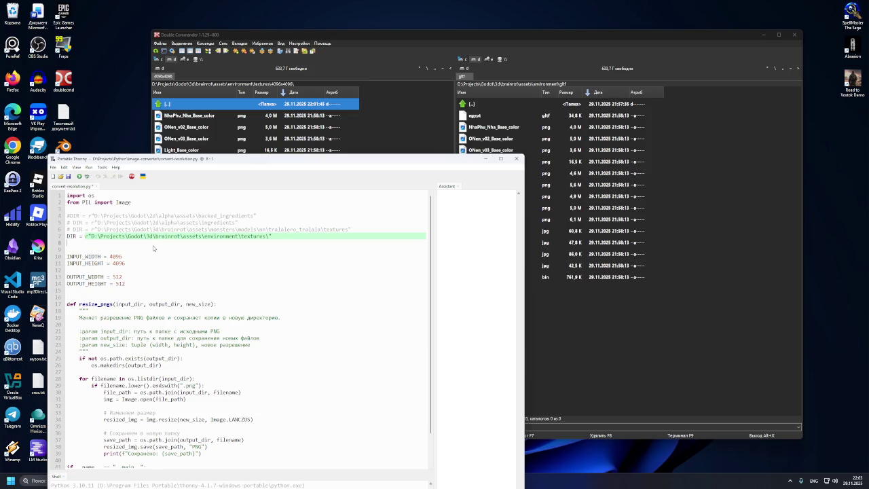
Step: Check the 4096 input width, then run convert-resolution.py to produce 512x512 copies
click(160, 258)
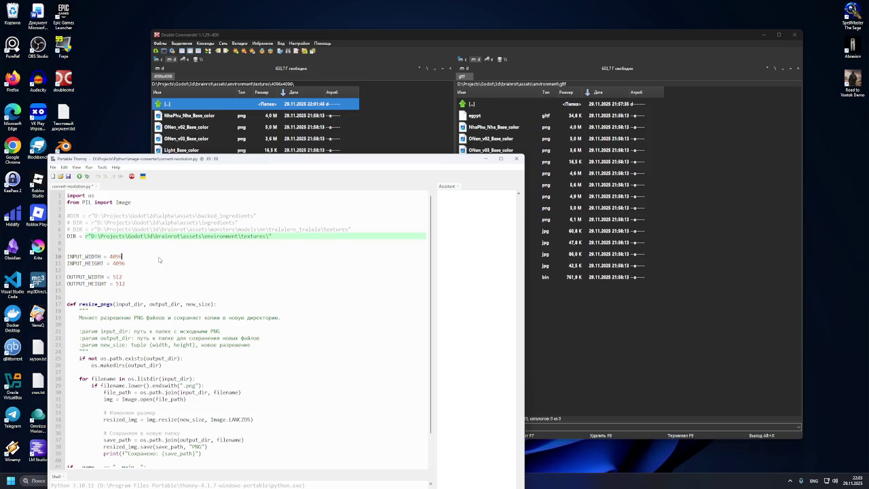
click(268, 237)
click(270, 244)
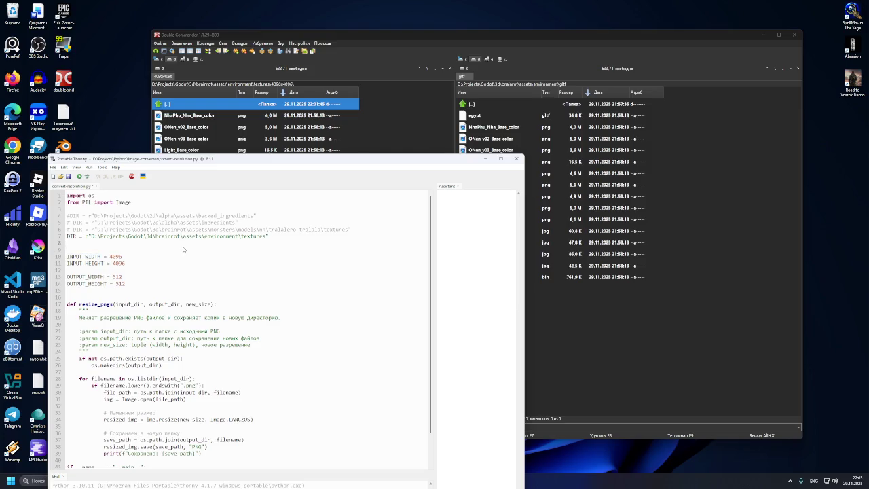
mouse_move(109, 260)
mouse_down()
mouse_move(125, 263)
mouse_move(123, 277)
mouse_up()
click(125, 284)
drag(116, 162, 91, 103)
key(F5)
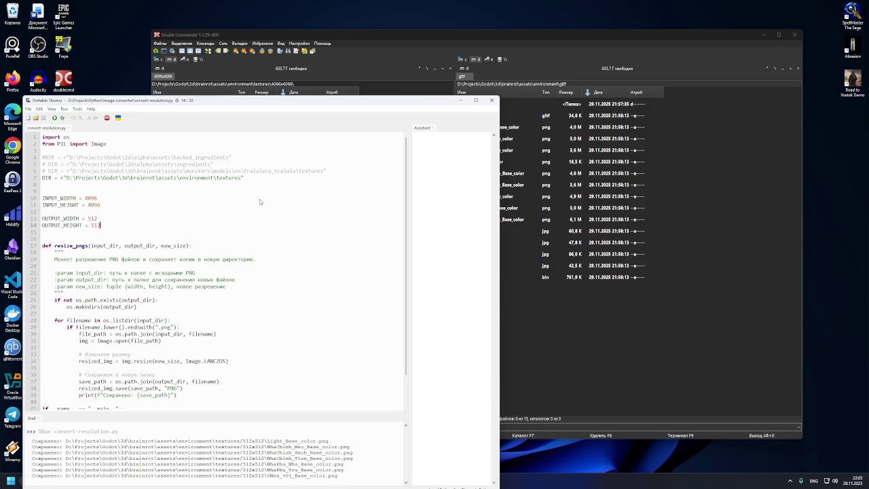
scroll(259, 202, down, 2)
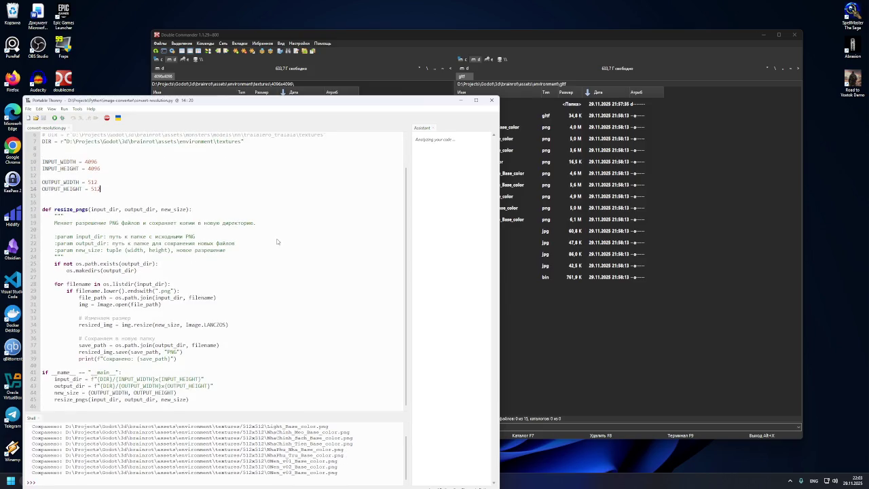
click(461, 101)
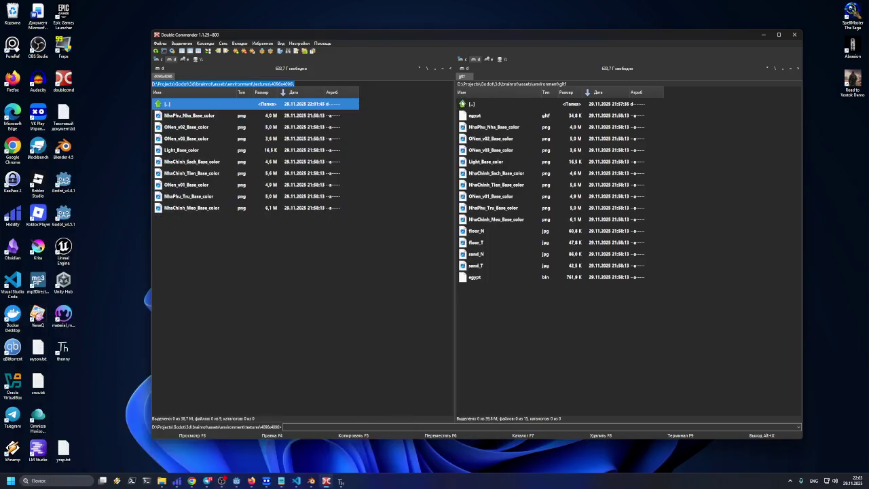
Step: Mark the resized Base_color PNGs in textures/512x512 and the matching NhaPhu_Nha–NhaChinh_Meo PNGs in gltf
double_click(188, 107)
double_click(185, 115)
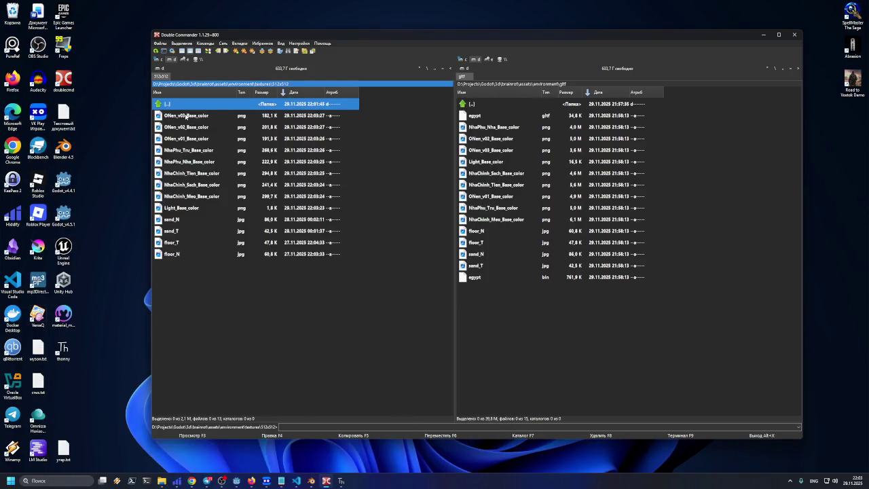
click(190, 116)
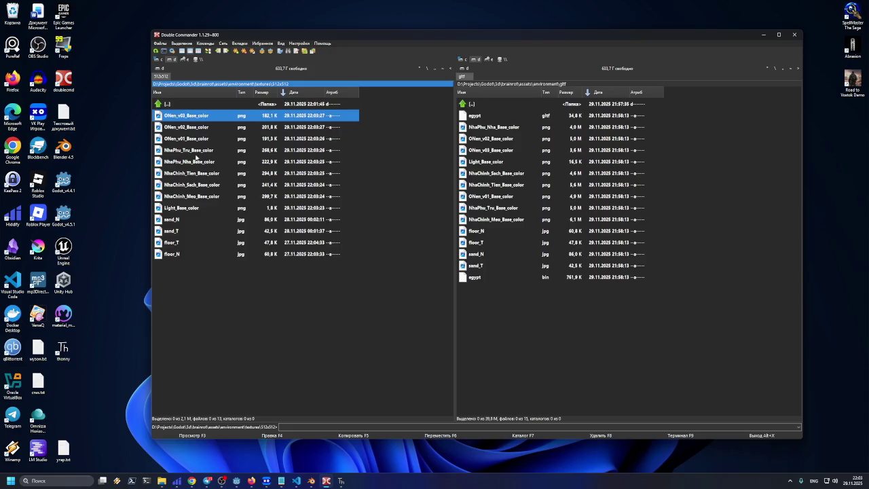
shift+click(201, 198)
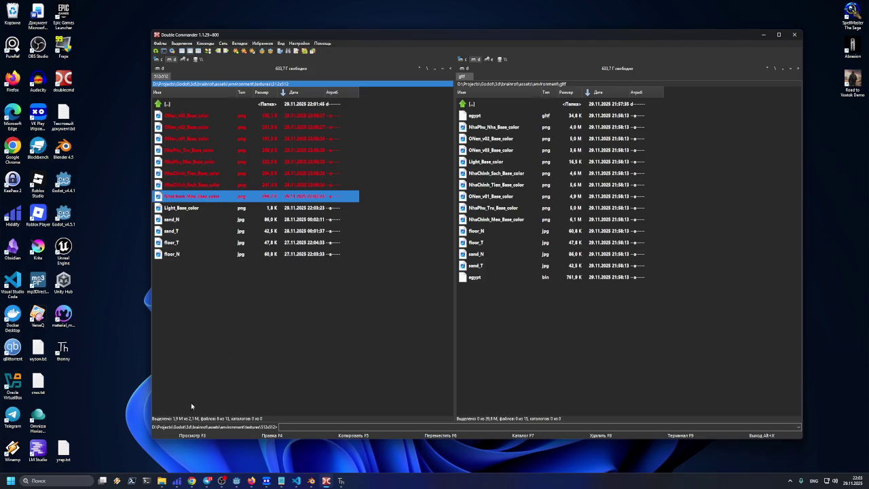
click(492, 129)
shift+click(499, 217)
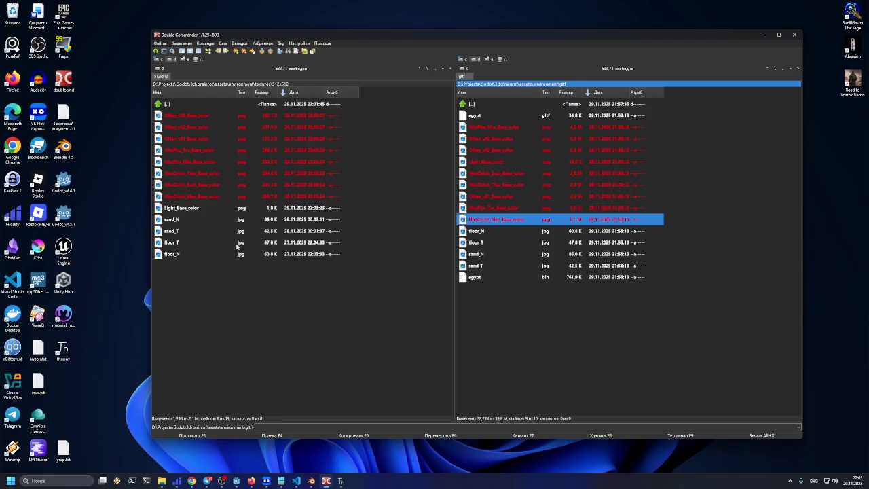
click(182, 199)
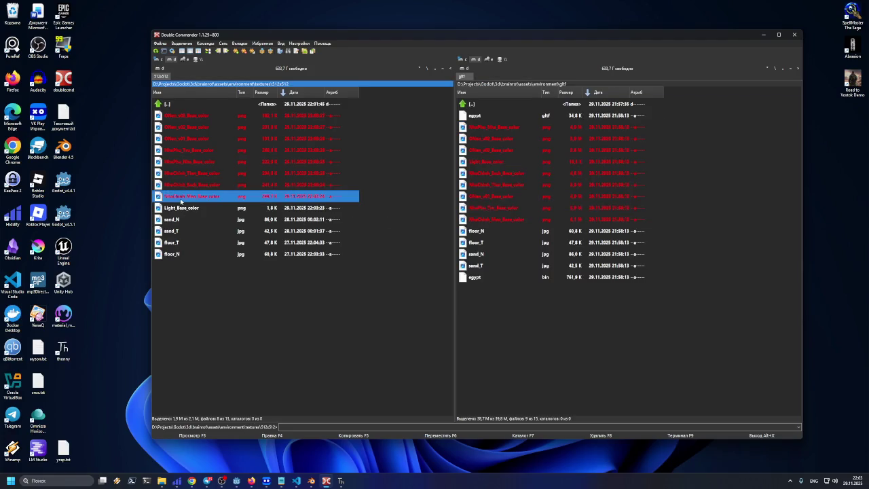
click(195, 118)
drag(310, 34, 311, 45)
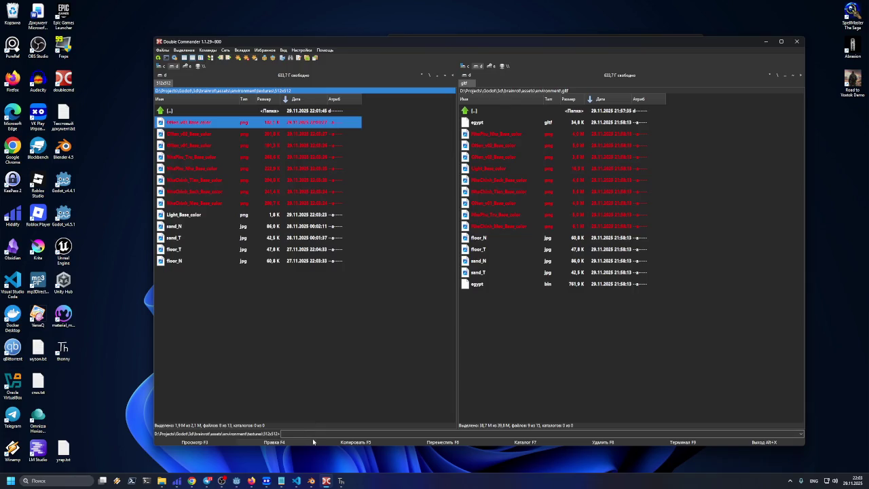
Step: Move the right panel from gltf back up to the environment folder
double_click(482, 113)
click(482, 112)
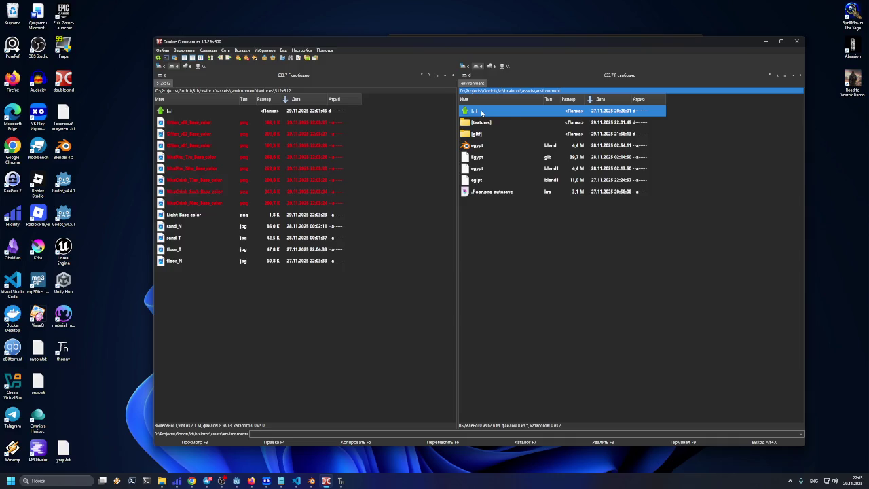
double_click(481, 112)
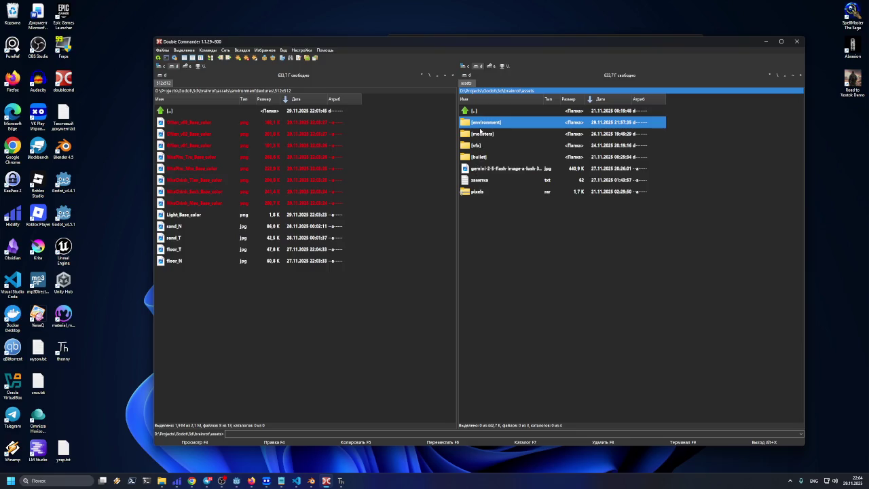
double_click(479, 126)
double_click(479, 134)
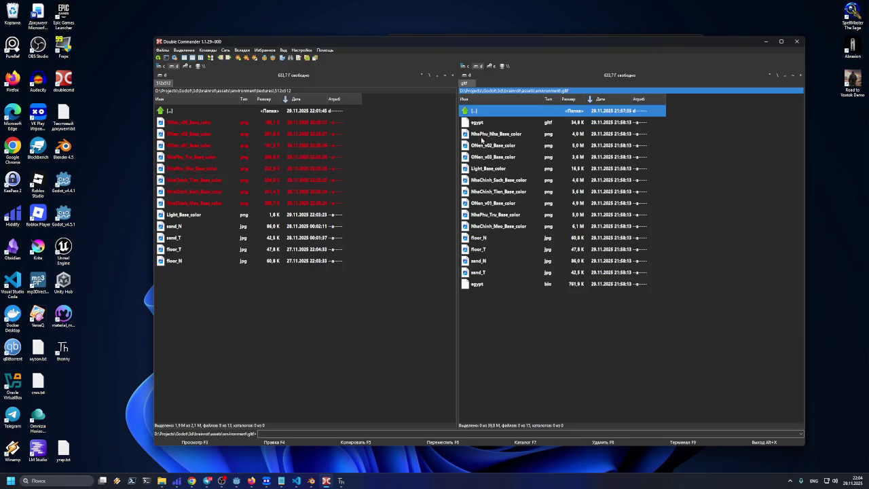
double_click(480, 111)
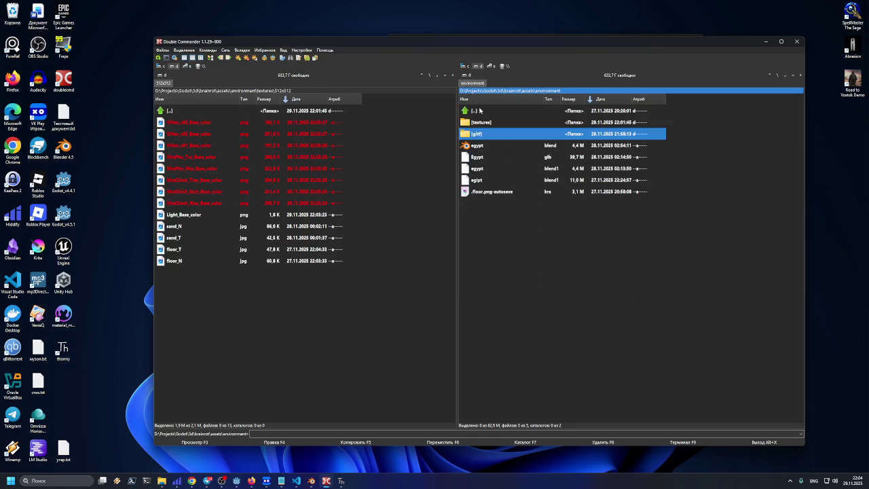
double_click(484, 135)
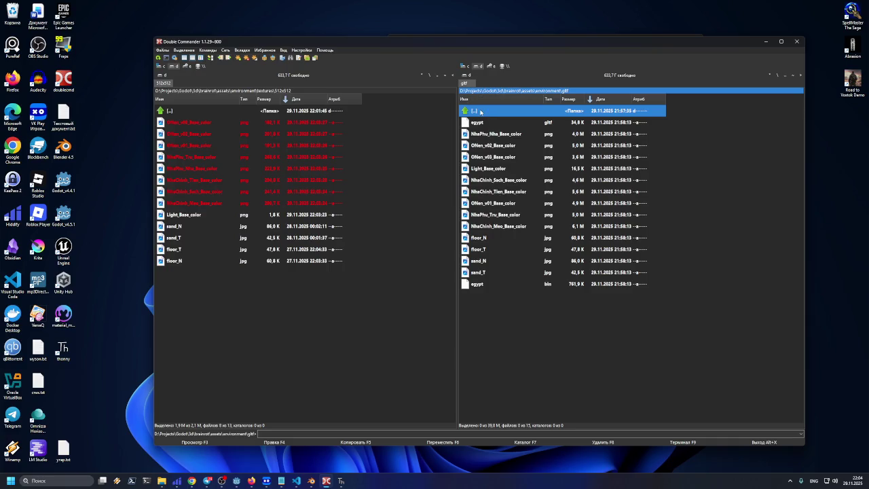
double_click(479, 112)
Step: Select egypt.blend, keeping its original name, and switch to Blender
click(479, 145)
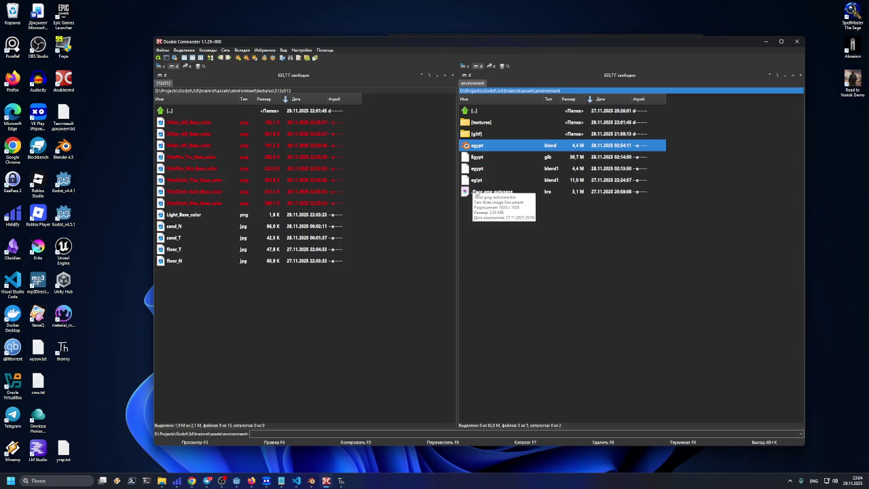
click(490, 145)
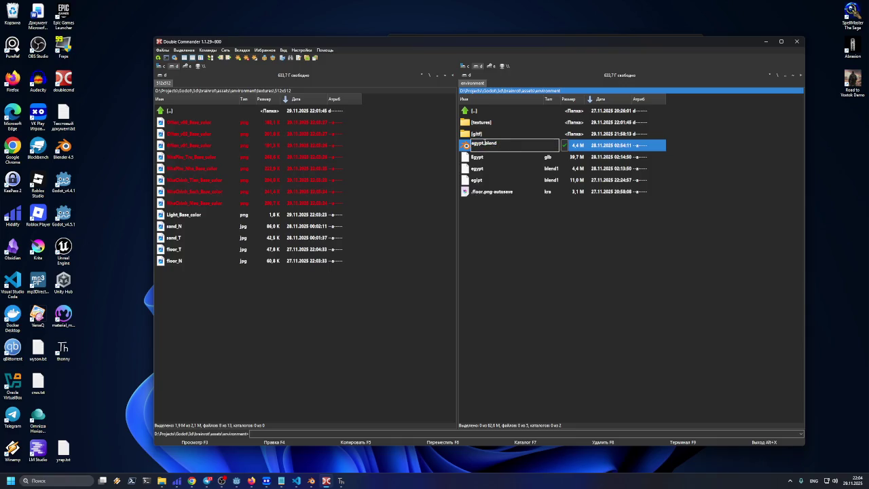
key(Escape)
key(Return)
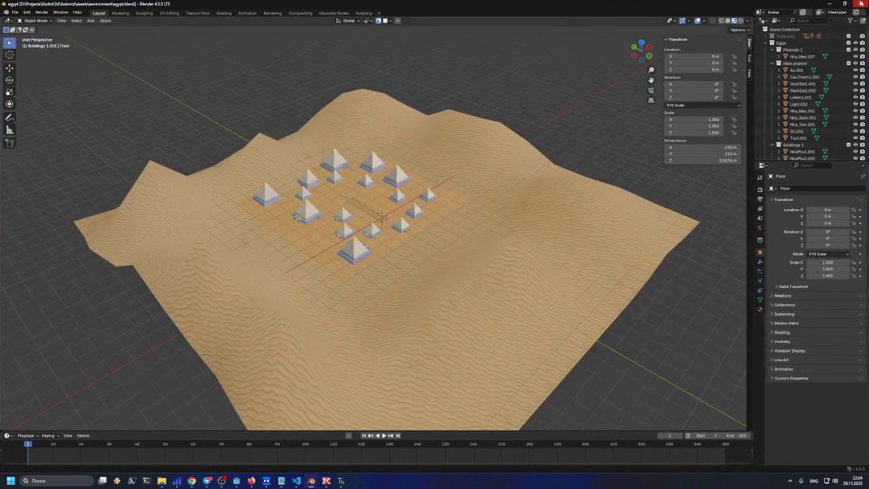
Step: Save the scene as egypt_v1.blend with File > Save As, then minimize Blender
click(14, 12)
click(29, 63)
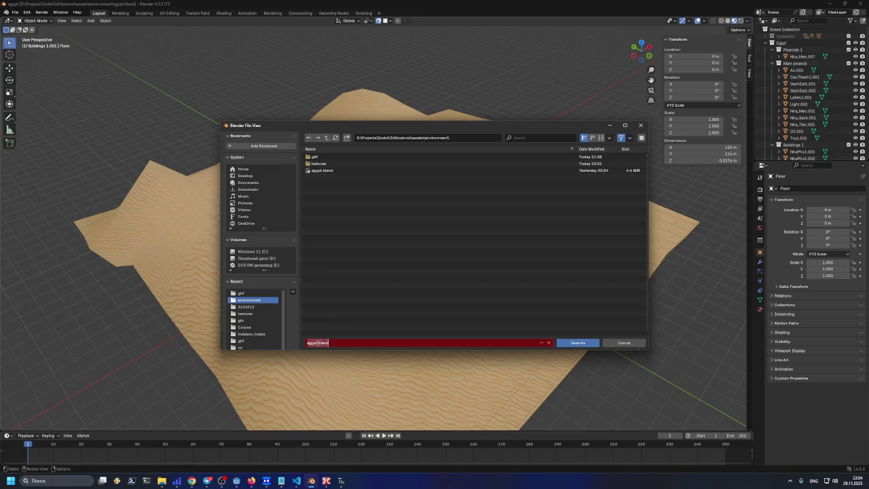
text(_v1)
key(Return)
click(563, 343)
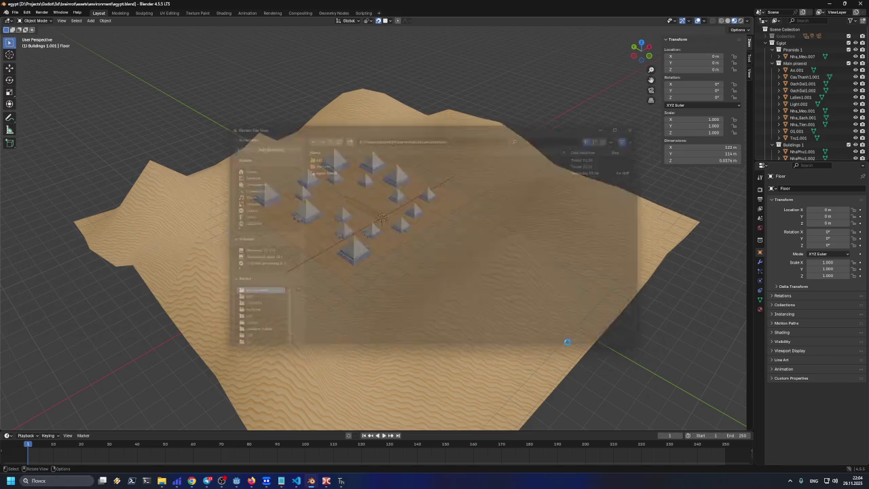
click(826, 4)
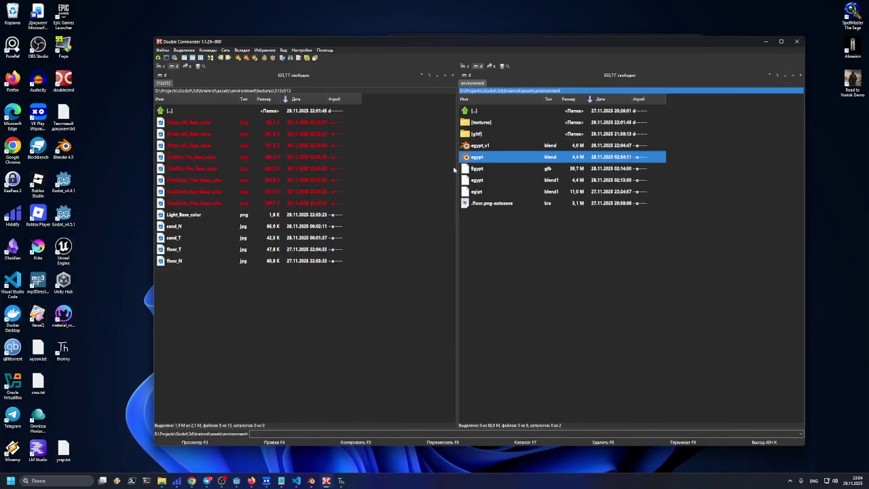
Step: Open egypt_v1.blend in Blender after comparing it with the original egypt.blend
click(474, 147)
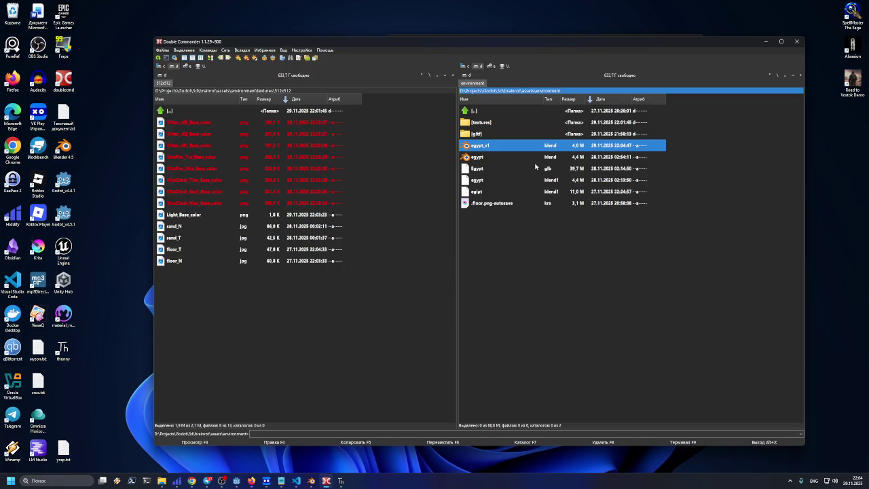
click(577, 156)
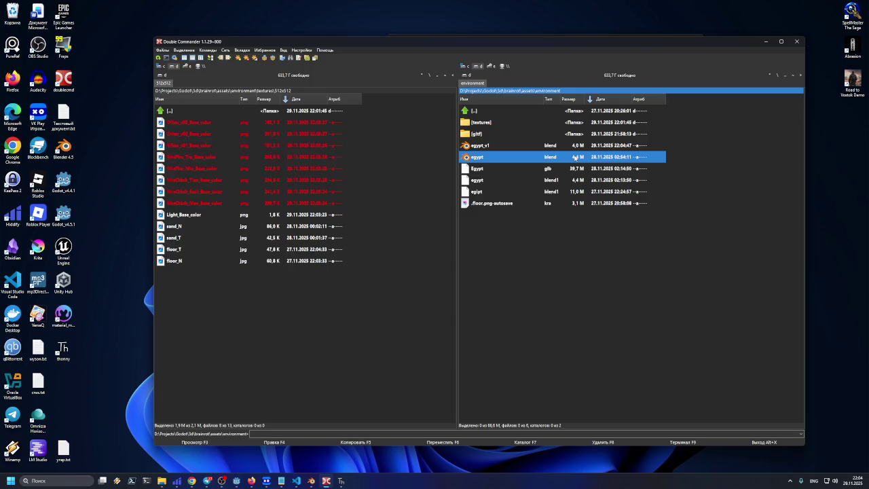
click(576, 151)
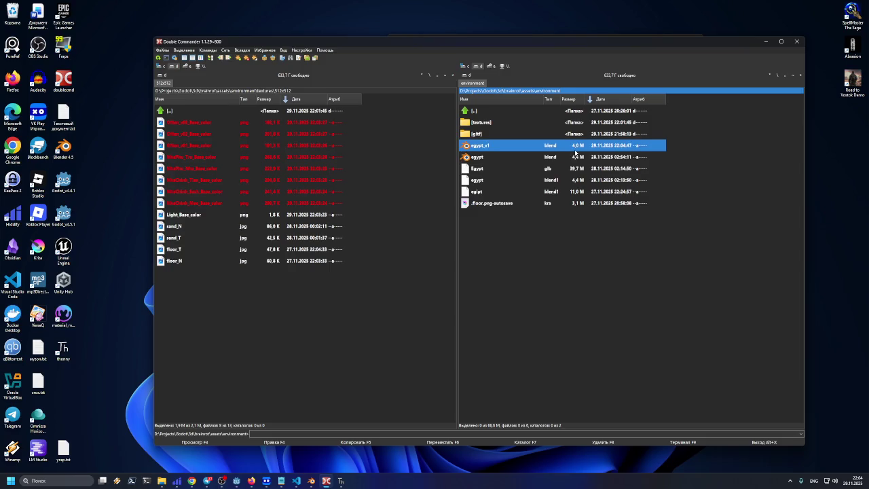
click(313, 480)
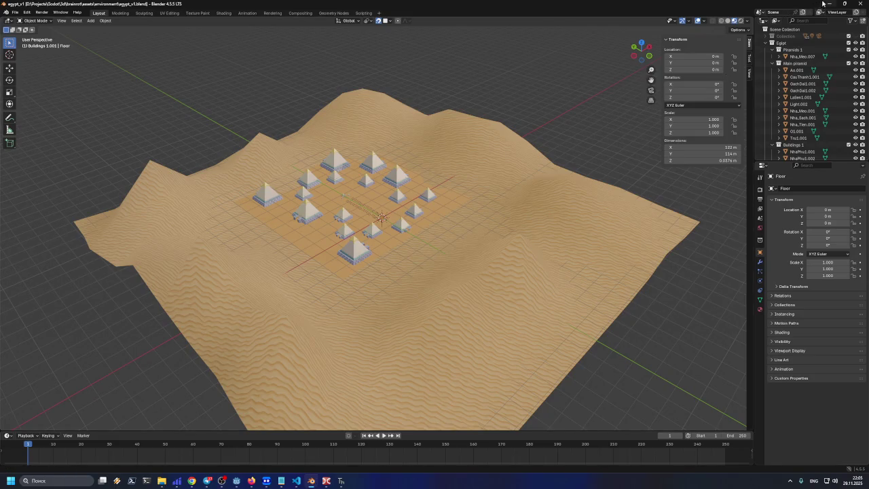
click(313, 481)
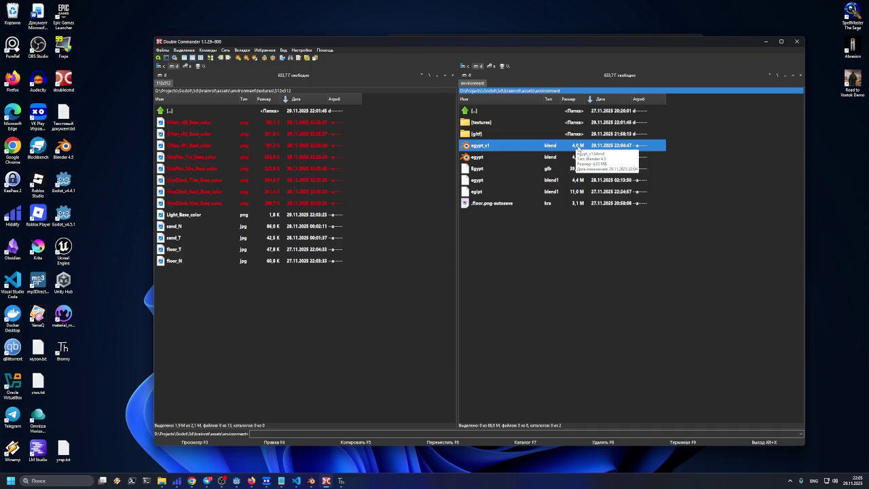
click(480, 161)
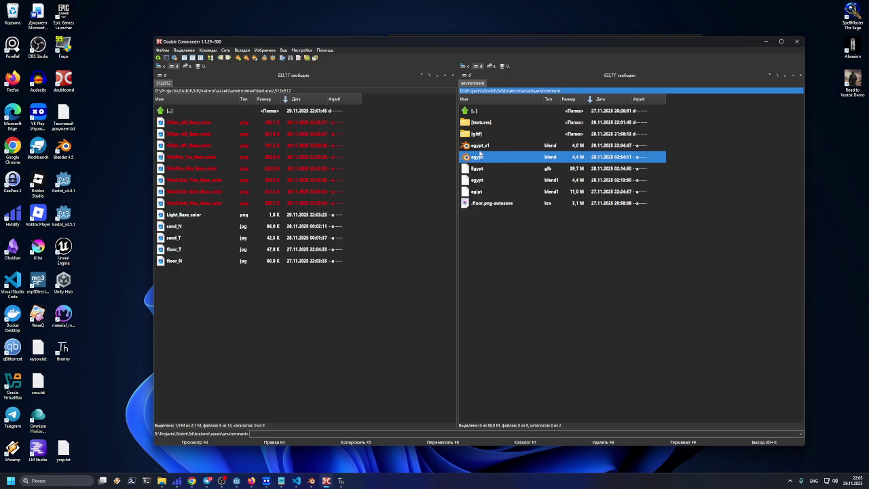
click(480, 150)
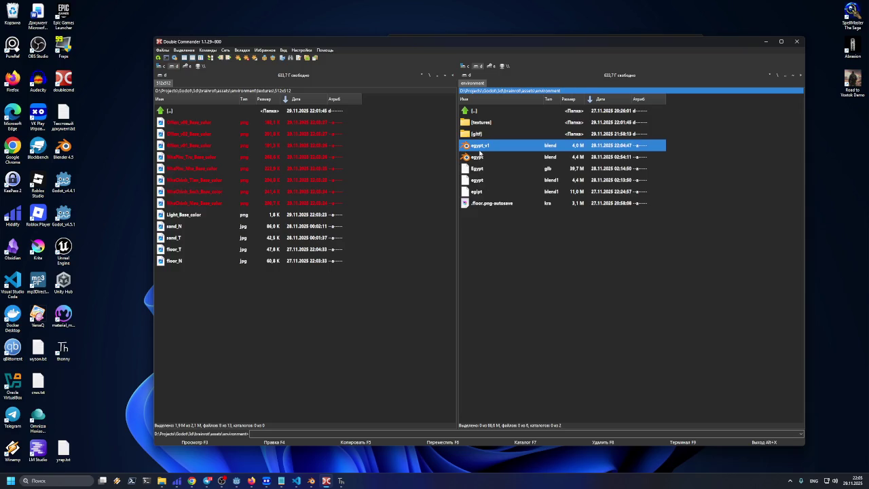
double_click(479, 154)
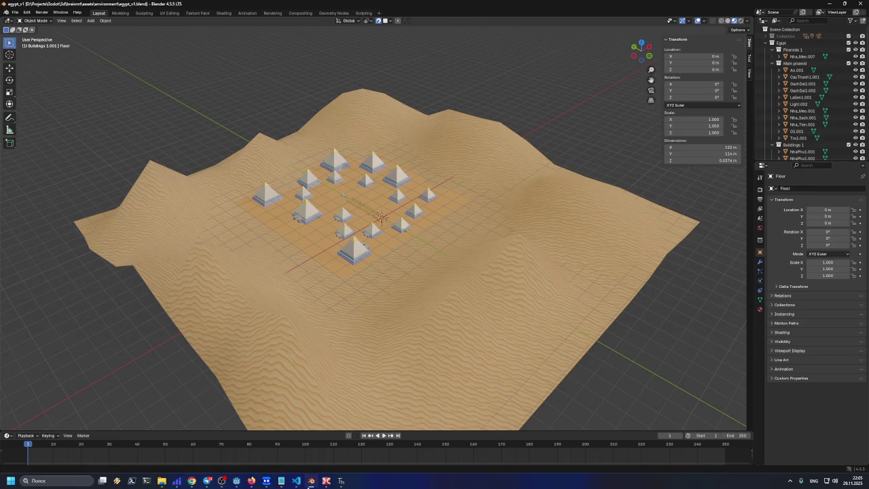
Step: Select the old egypt.blend and request moving it to the recycle bin
click(311, 481)
click(487, 159)
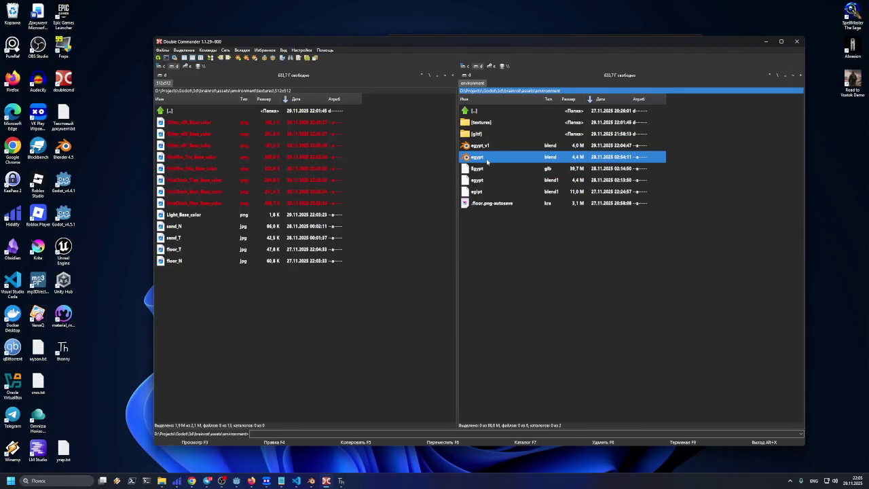
key(Delete)
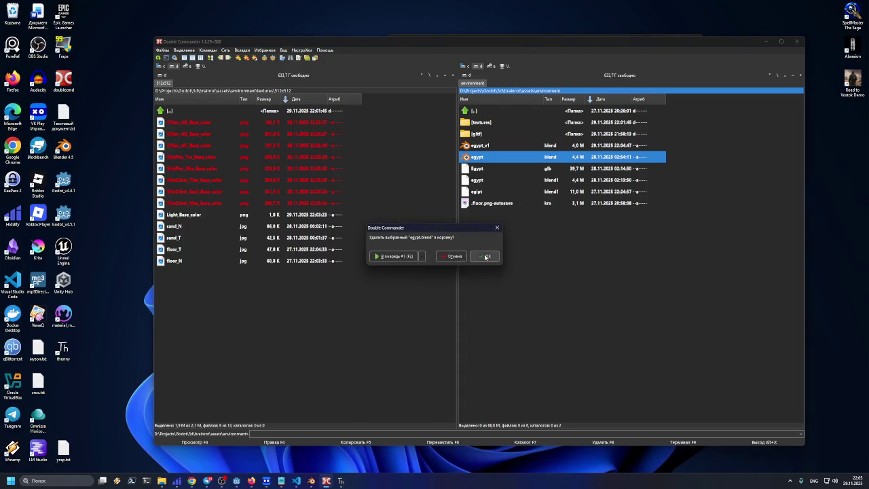
Step: Delete egypt.blend and the egypt and egipt .blend1 backup files
key(Return)
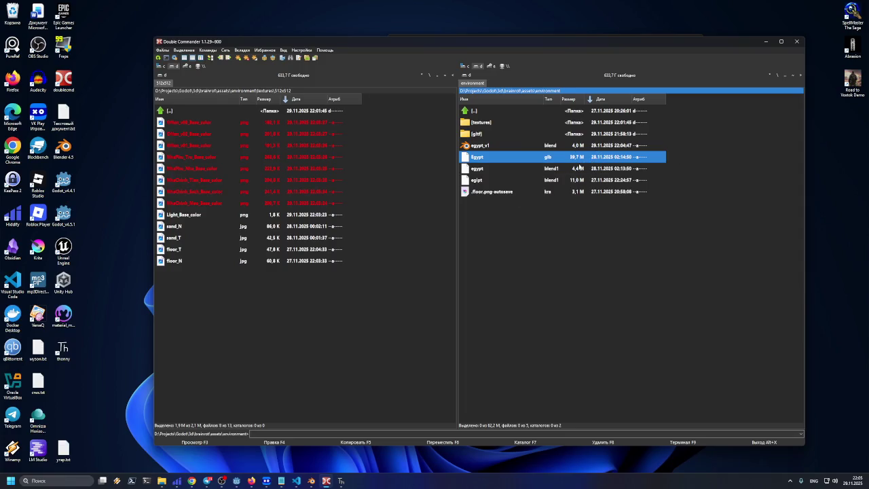
click(537, 172)
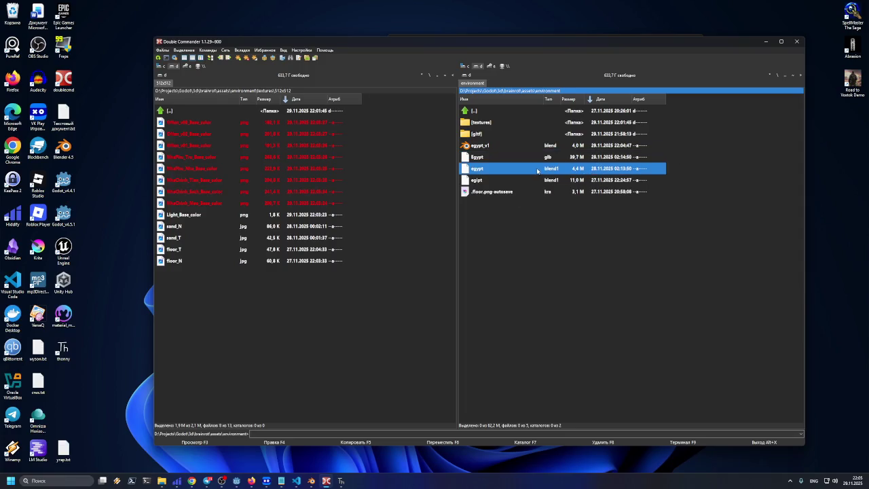
shift+click(488, 181)
key(Delete)
key(Return)
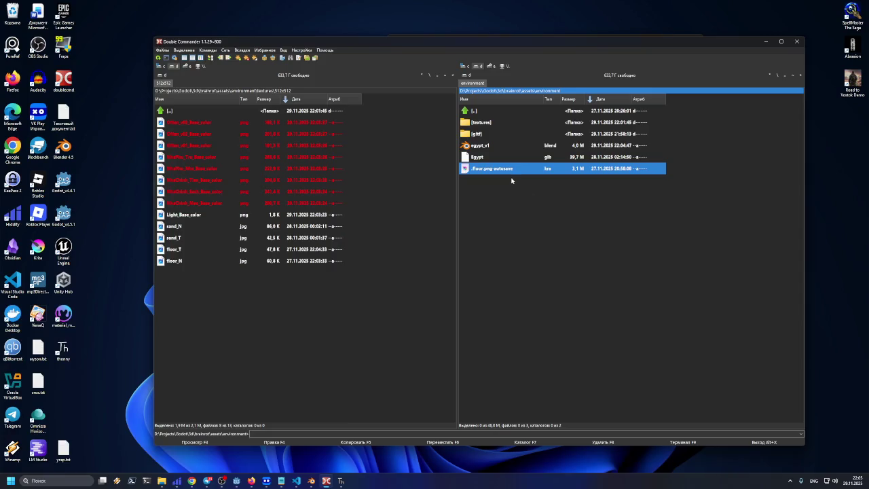
Step: Delete the gltf export folder, glance into textures, and return to Blender
click(491, 139)
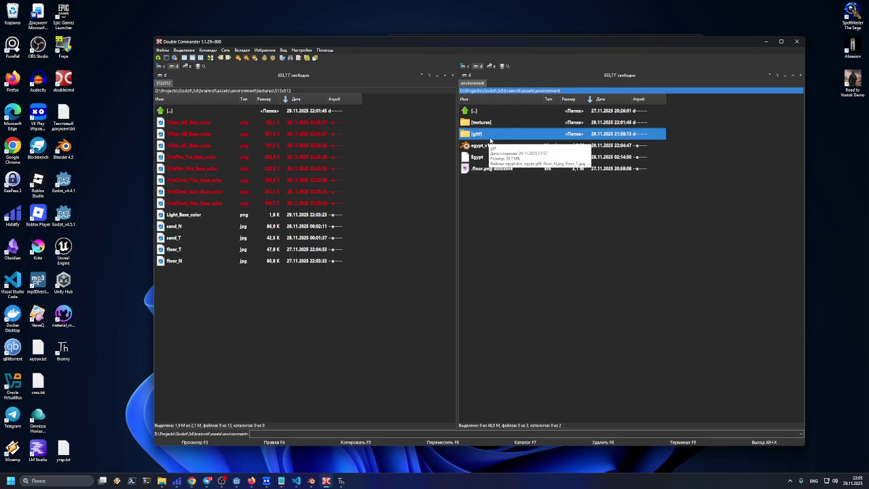
key(Delete)
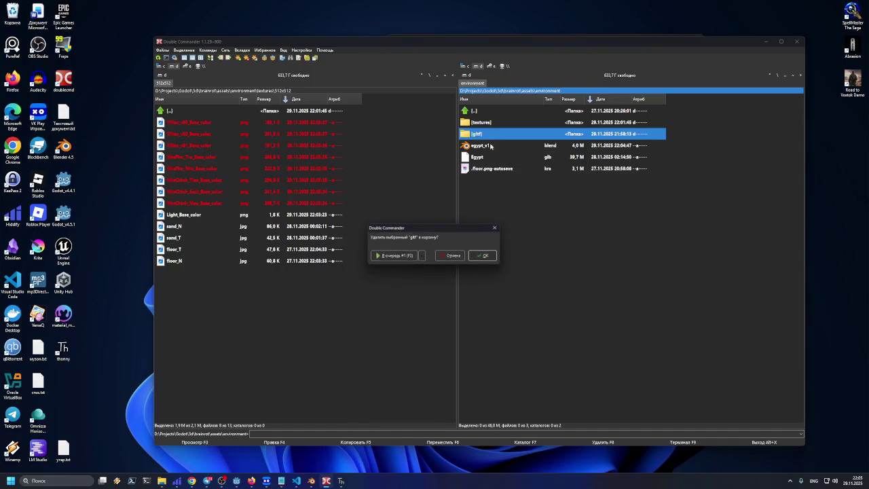
click(485, 256)
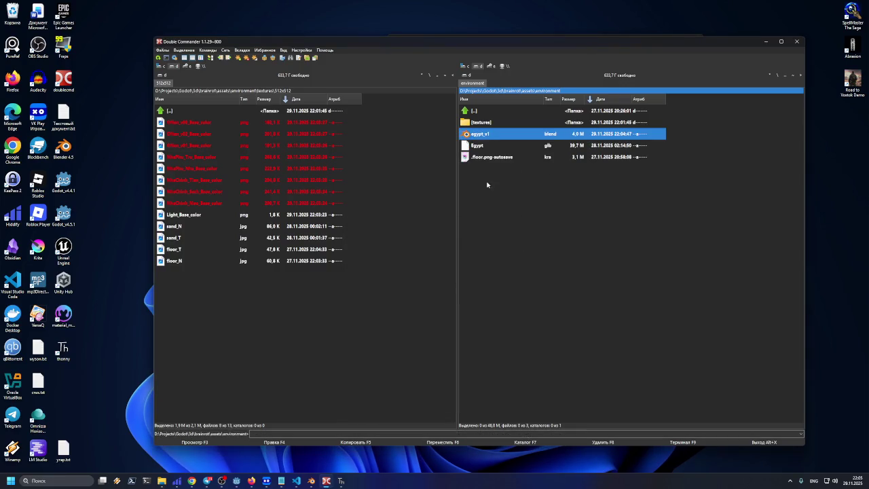
double_click(482, 124)
double_click(481, 112)
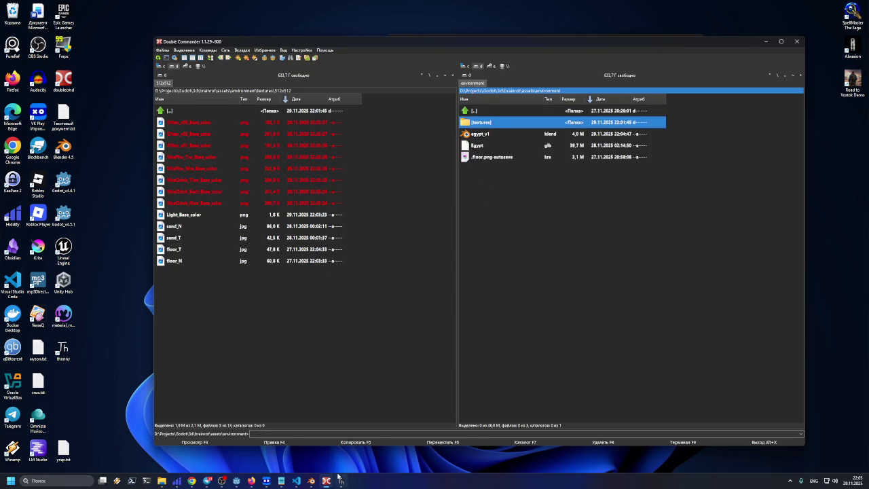
click(309, 482)
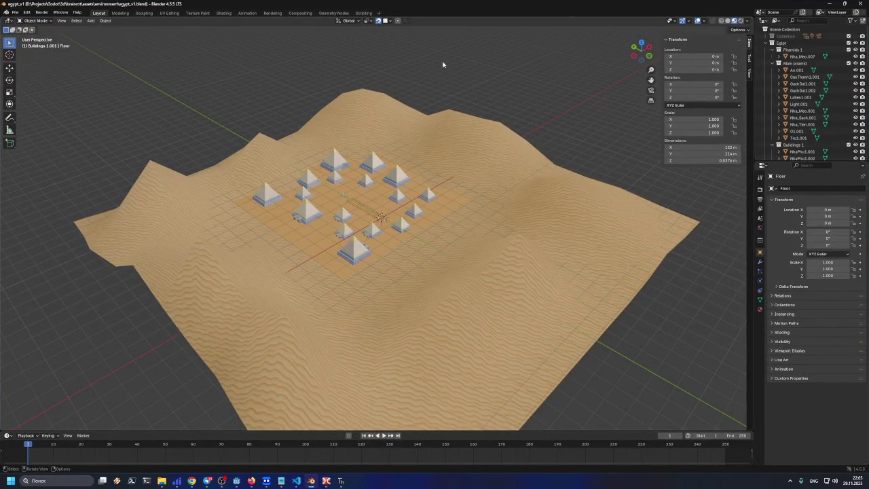
Step: Show the Floor's T_floor.002 material with its Principled BSDF and floor_T.jpg base colour
click(834, 3)
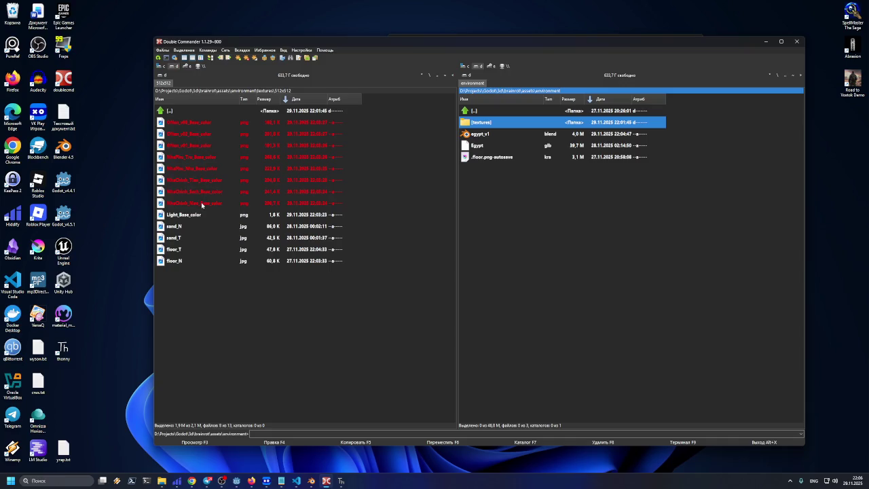
click(315, 485)
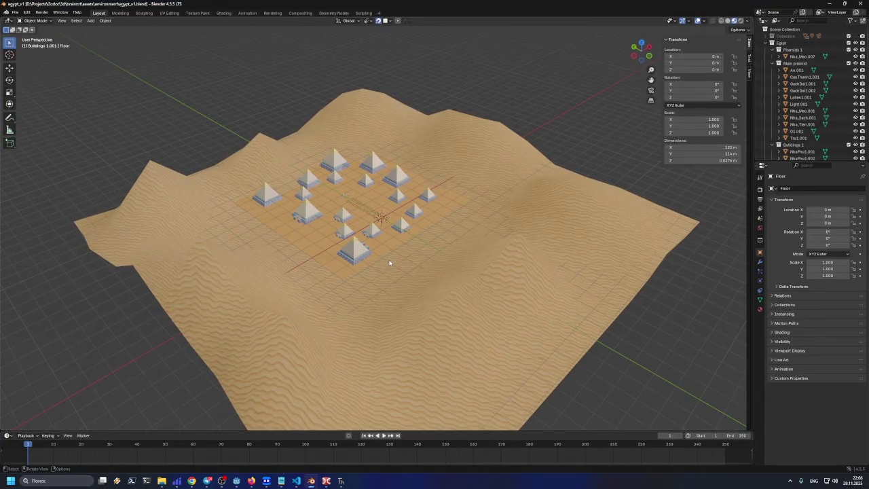
drag(390, 274, 255, 125)
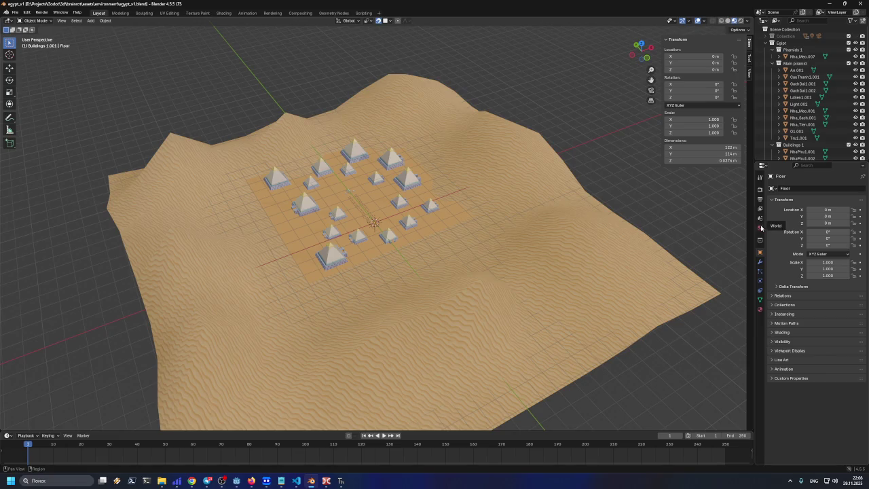
click(760, 309)
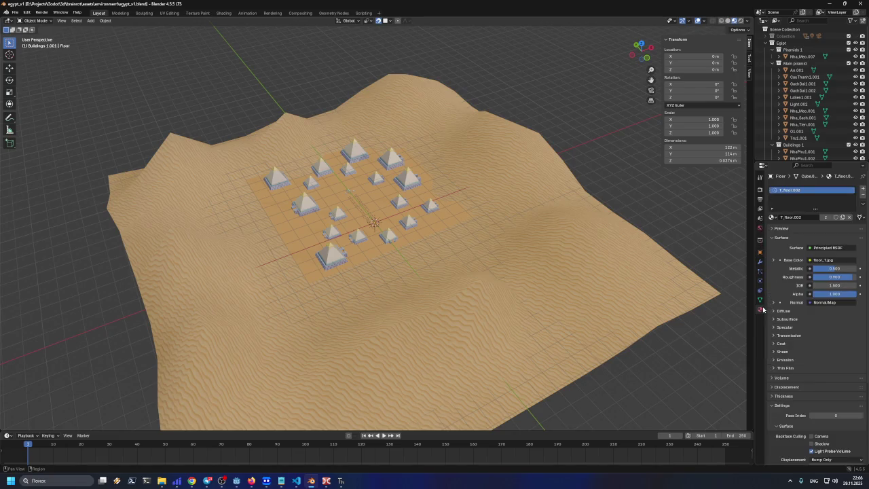
Step: Widen the Properties editor and make the floor material a single-user copy, T_floor.003
drag(753, 276, 699, 272)
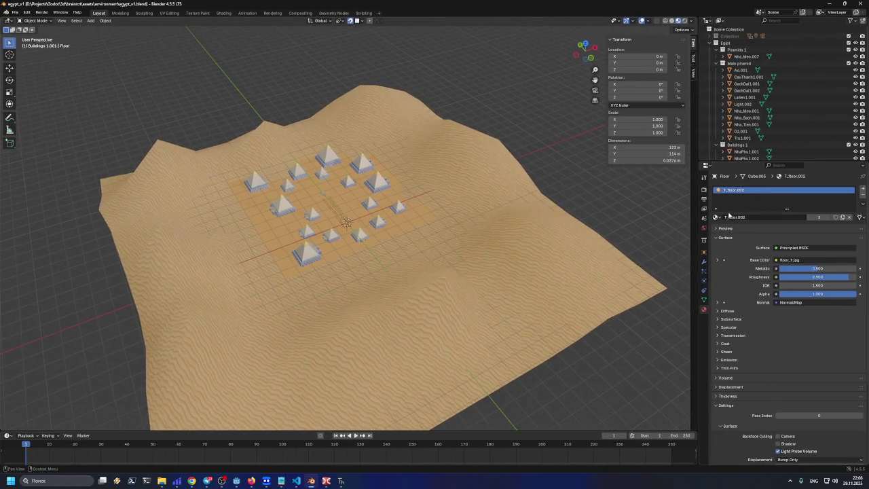
click(716, 217)
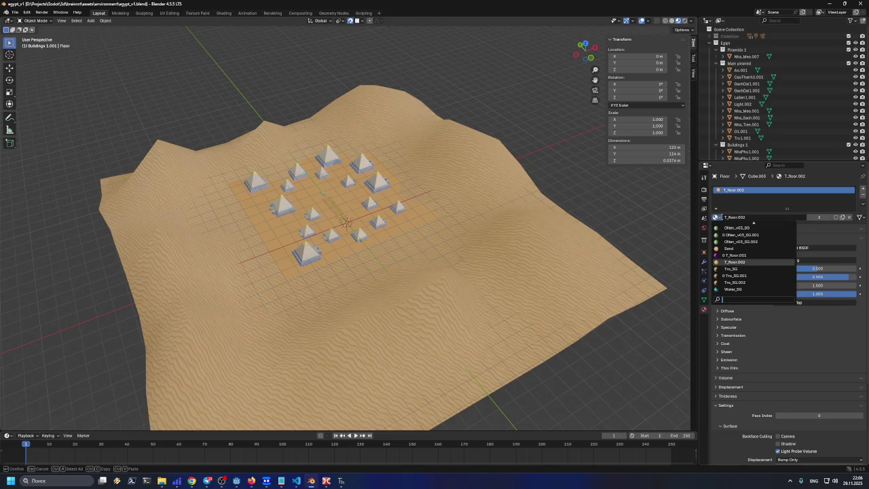
key(Escape)
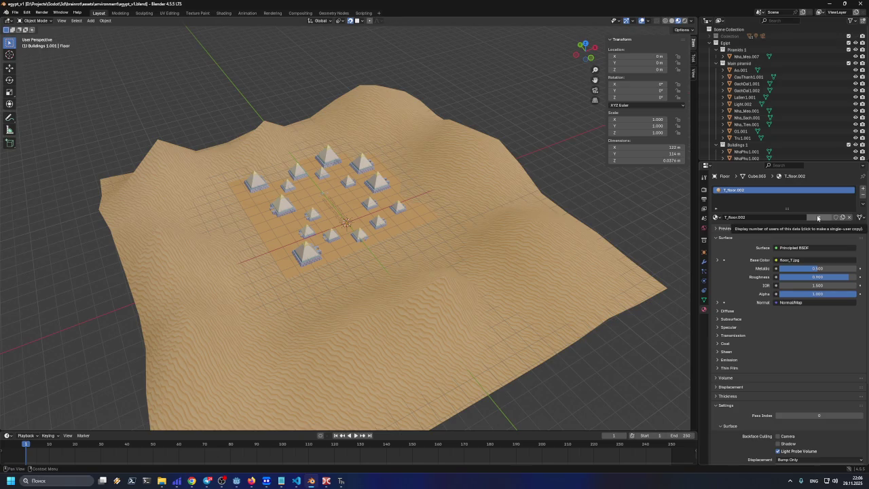
click(818, 217)
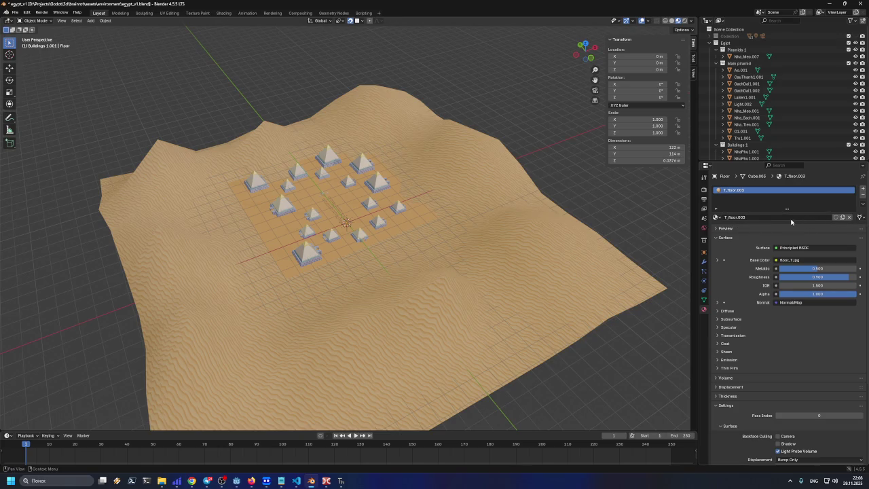
click(787, 217)
key(Return)
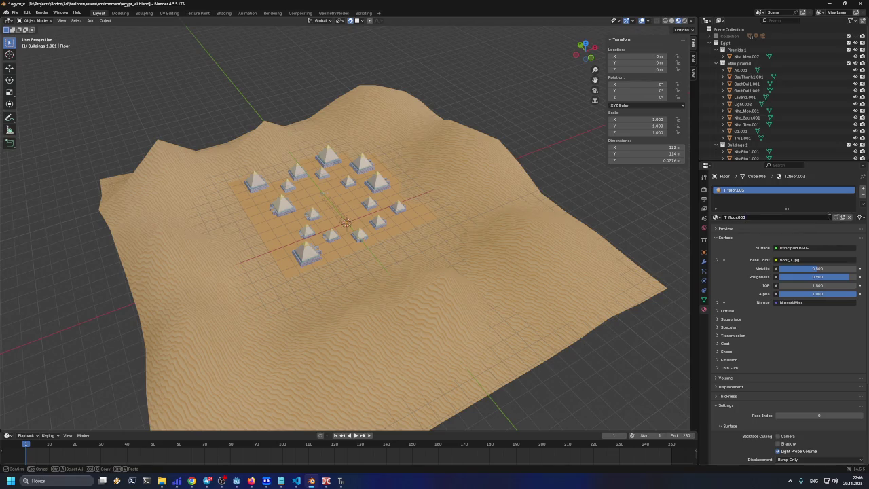
Step: Switch the material link to Object and back to Data, then inspect the Base Color input
click(860, 217)
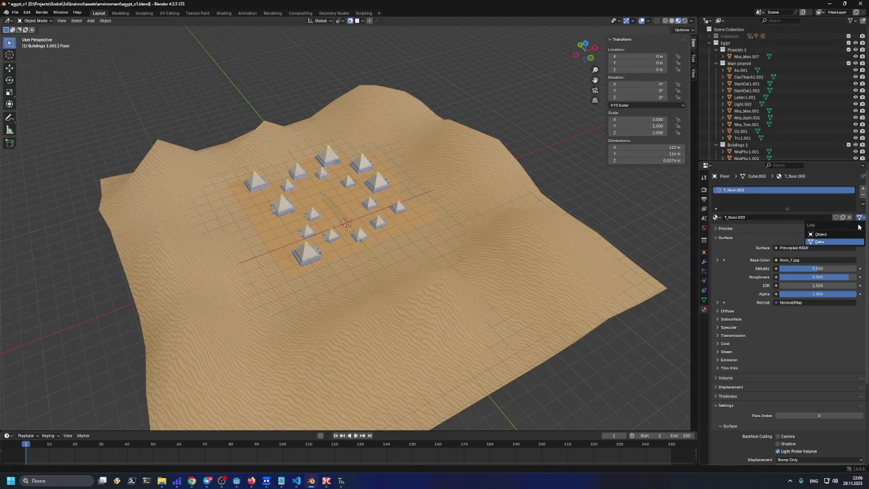
click(857, 234)
click(860, 219)
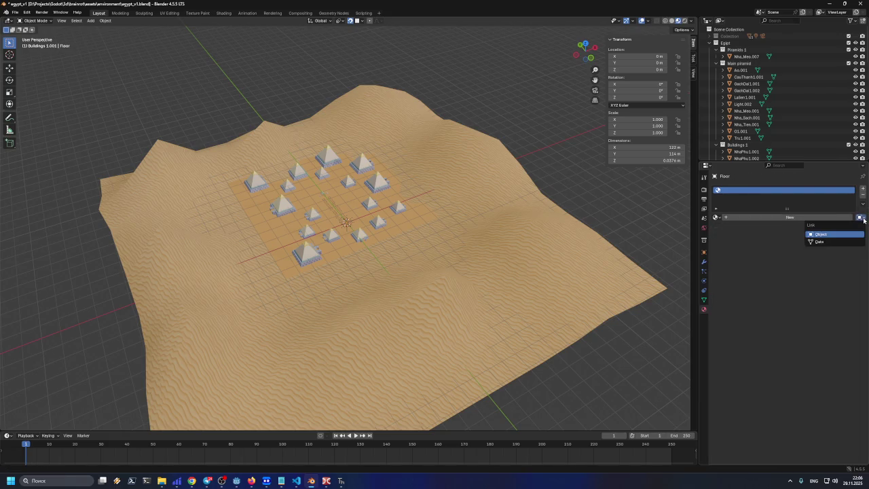
click(852, 241)
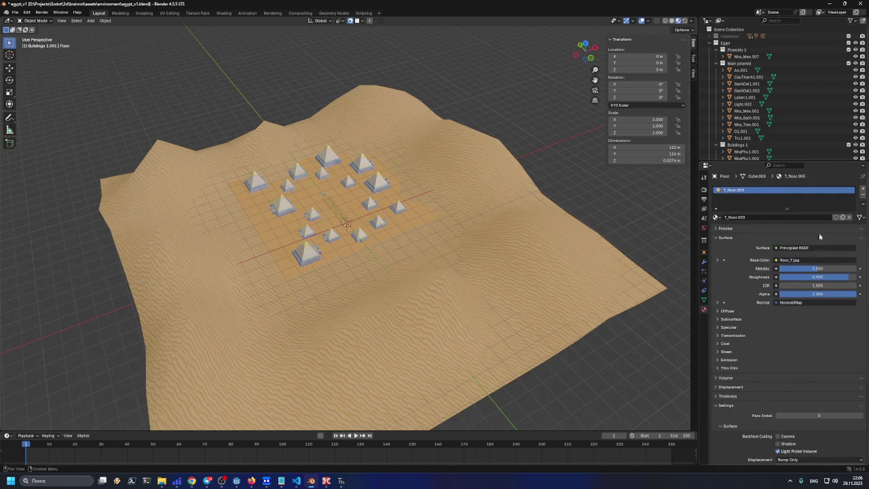
scroll(724, 220, down, 5)
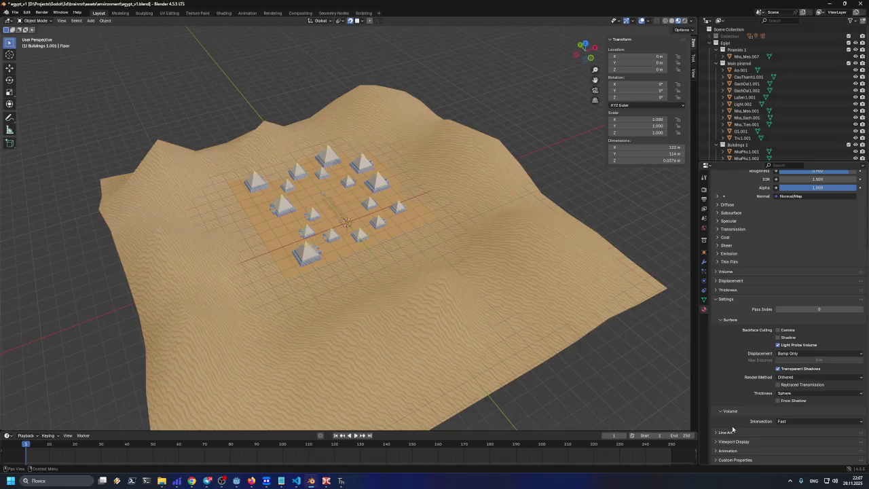
scroll(723, 203, up, 2)
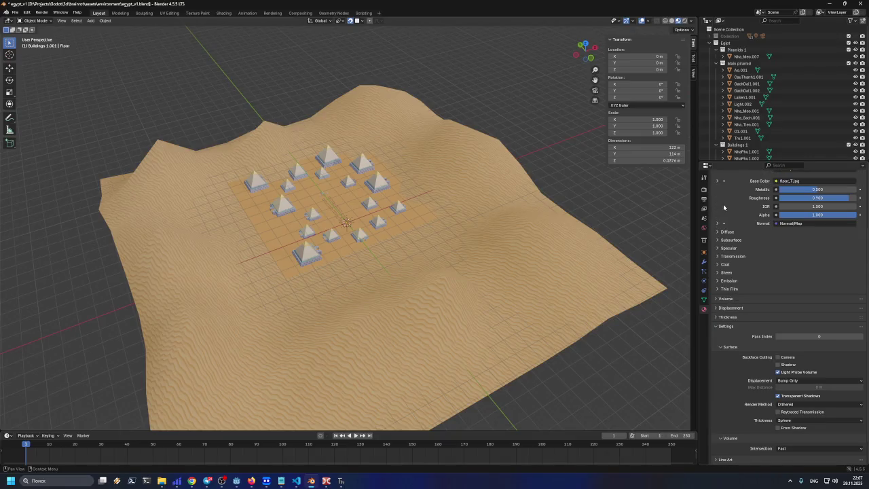
scroll(723, 203, up, 4)
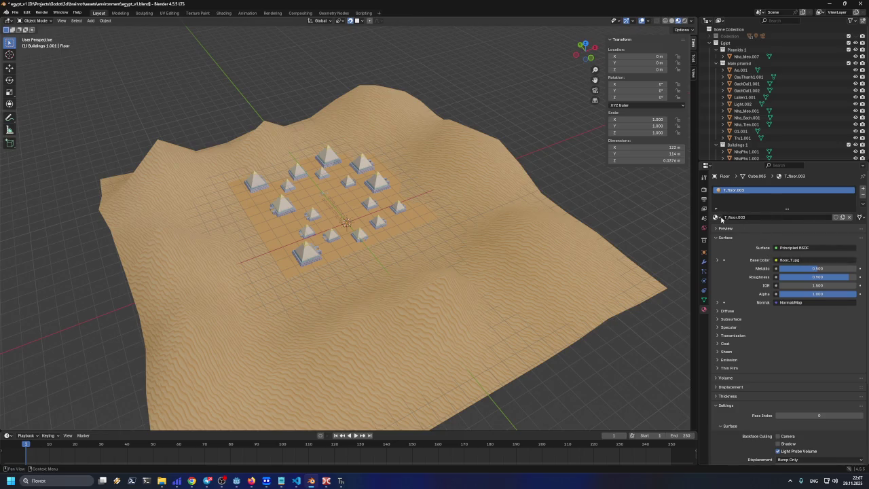
click(752, 218)
key(Escape)
click(794, 260)
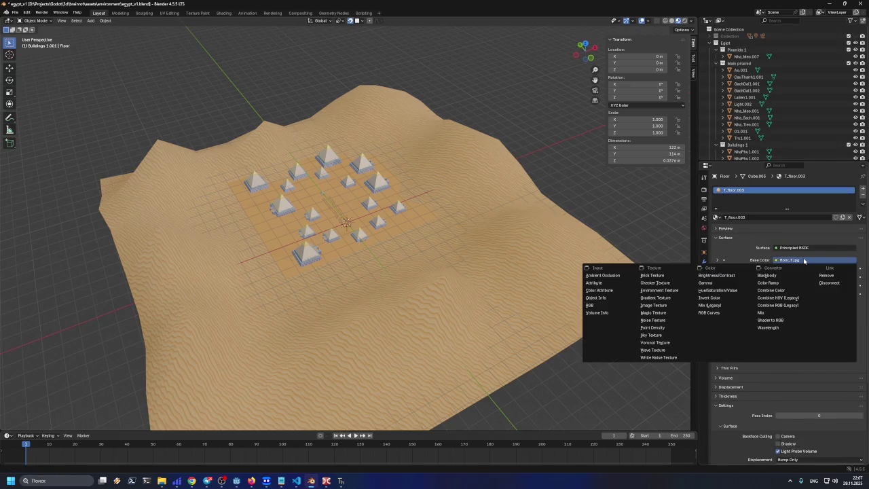
click(717, 217)
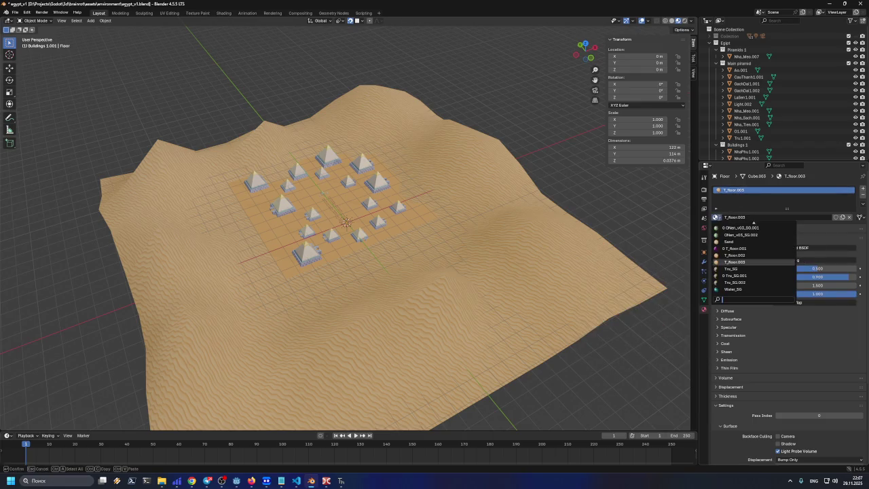
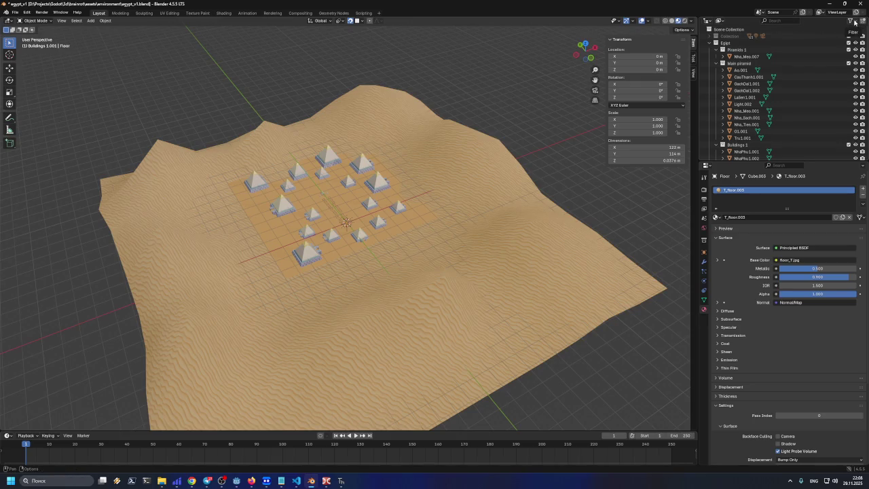
Step: Switch the Outliner to Unused Data and expand its Materials and Images lists
click(854, 23)
click(720, 21)
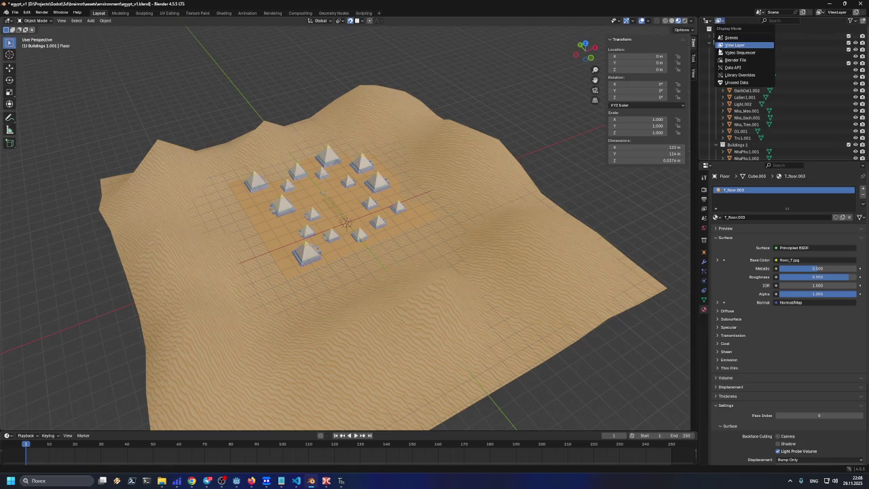
click(732, 83)
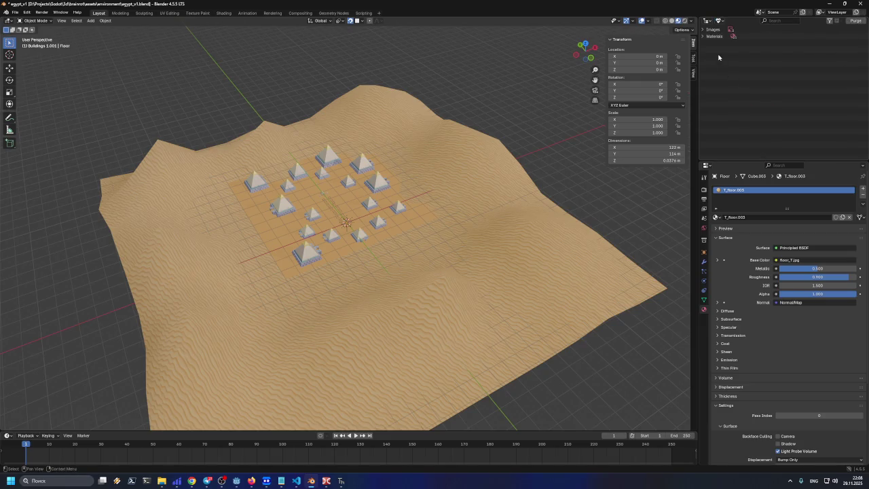
click(703, 36)
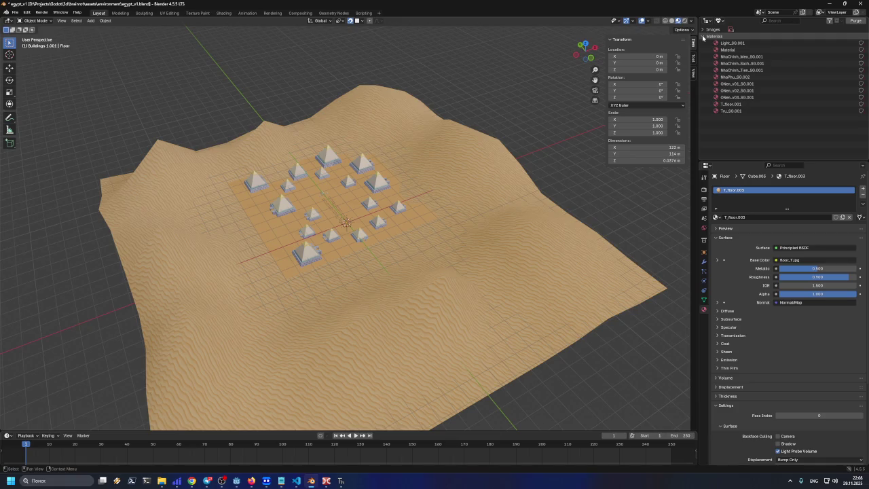
click(703, 30)
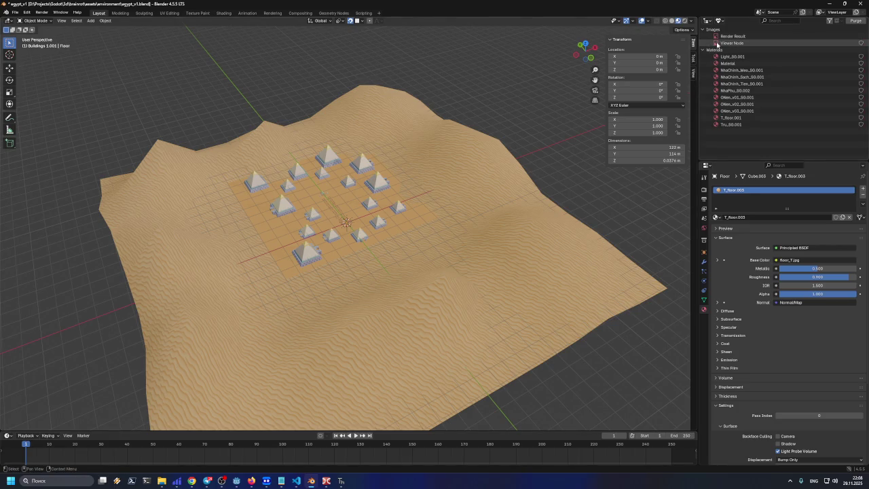
Step: Select all unused materials, Light_S0.001 through Tru_S0.001, and delete them
click(726, 121)
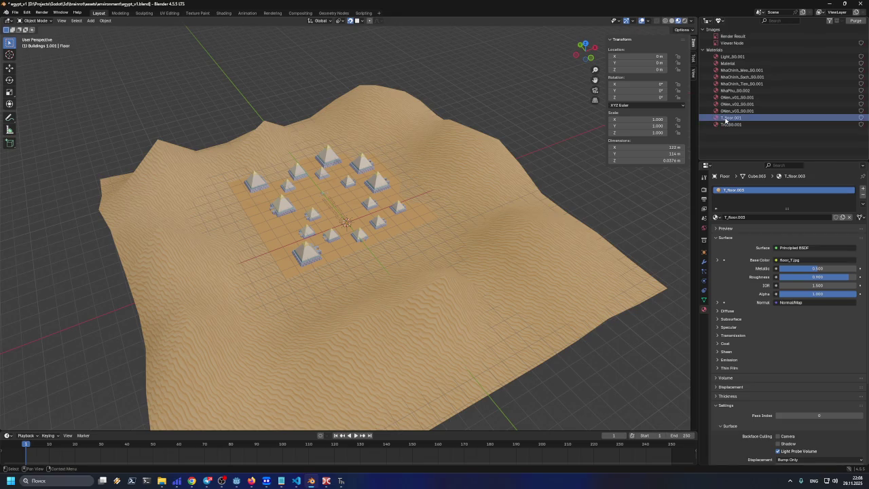
click(724, 63)
click(723, 56)
right_click(724, 58)
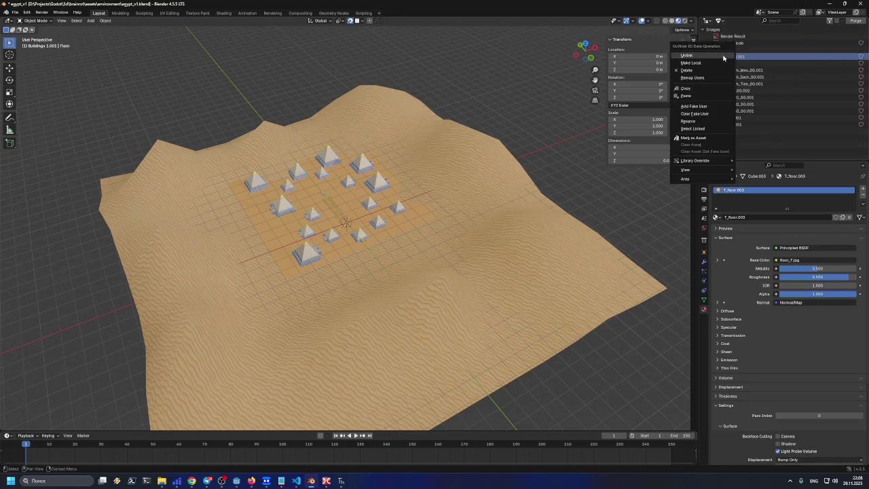
click(754, 62)
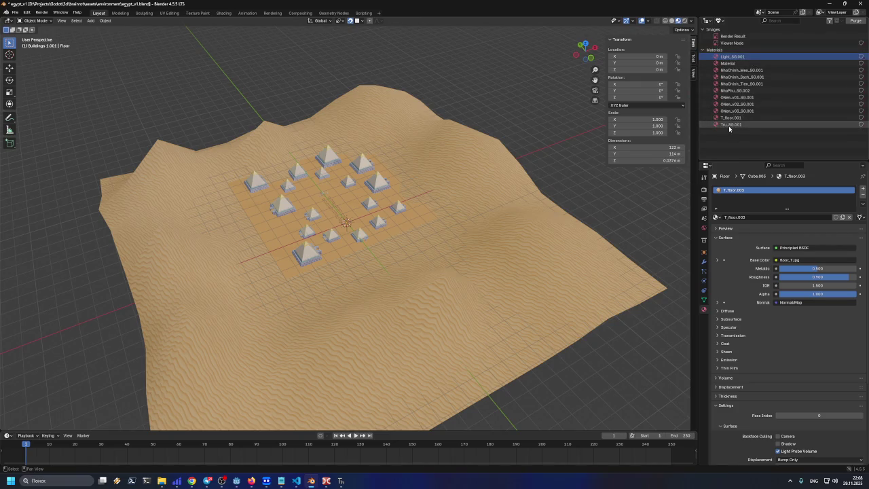
right_click(729, 128)
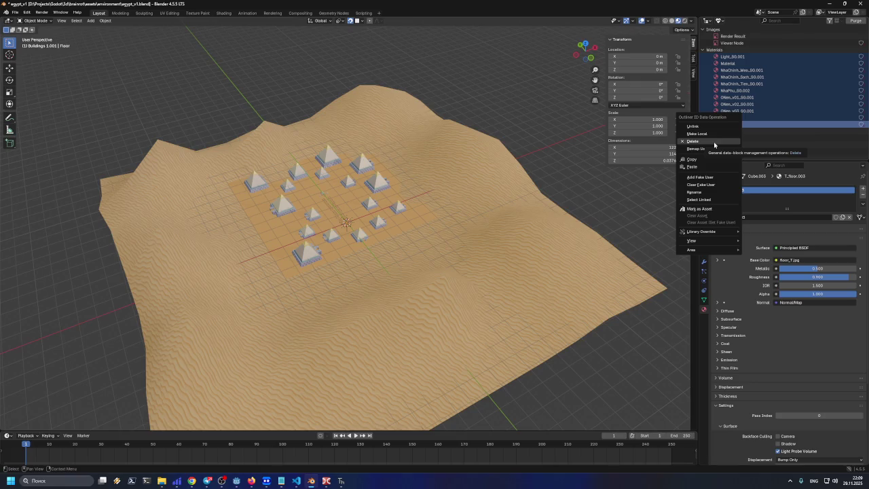
click(714, 142)
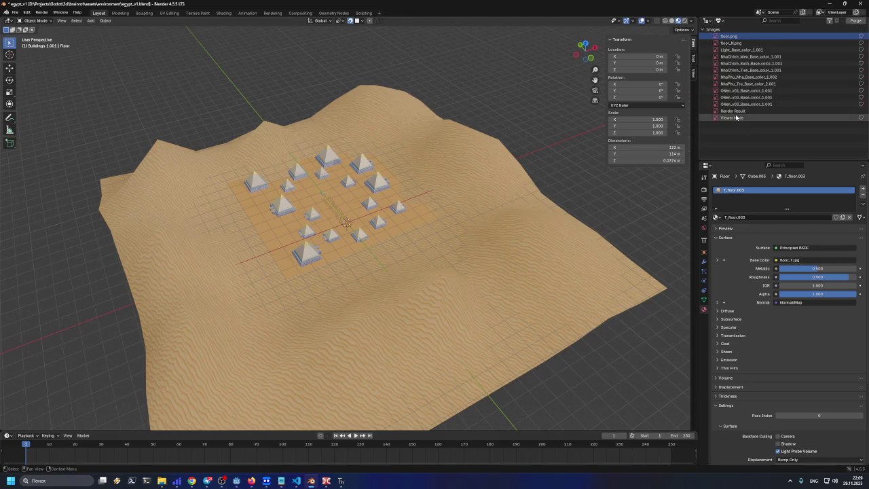
Step: Select all the remaining unused images and delete them
shift+click(732, 118)
right_click(732, 117)
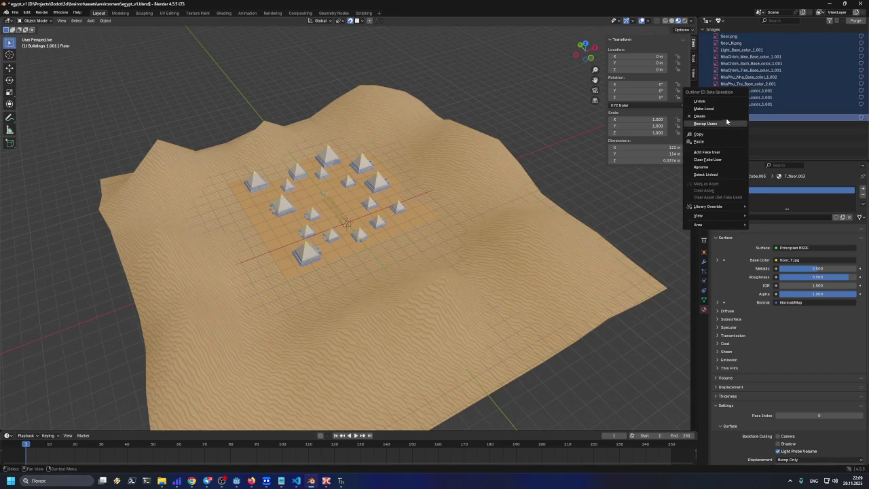
click(726, 116)
Step: Switch the Outliner through the Scenes view back to the View Layer collection hierarchy
click(719, 21)
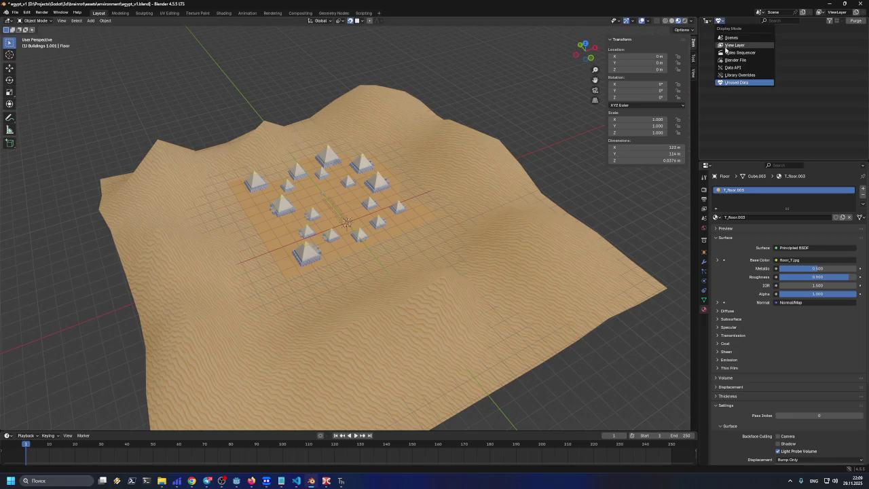
click(730, 38)
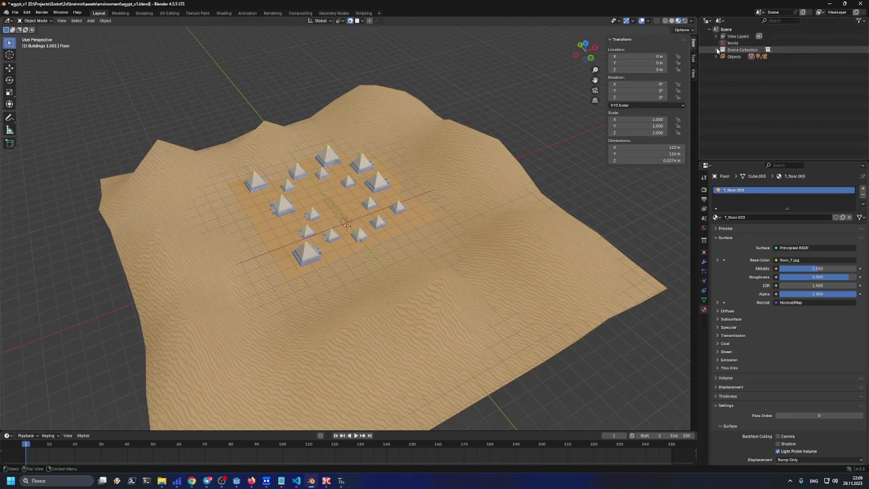
click(720, 21)
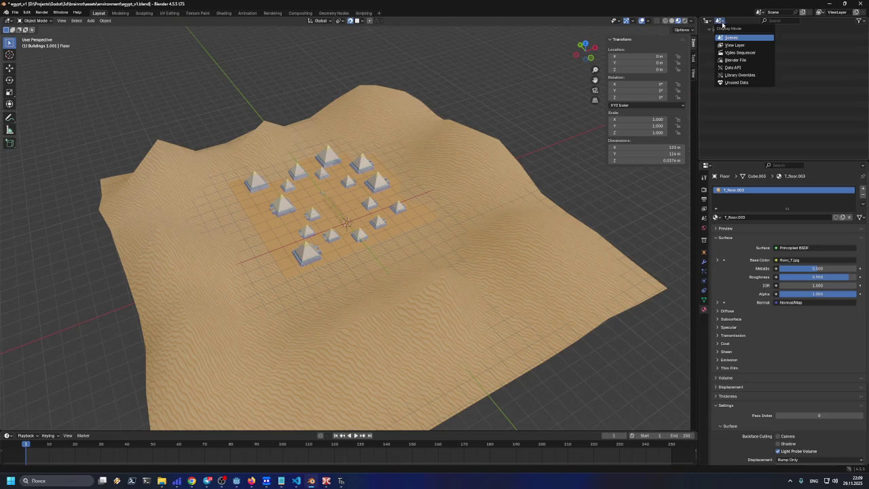
click(791, 73)
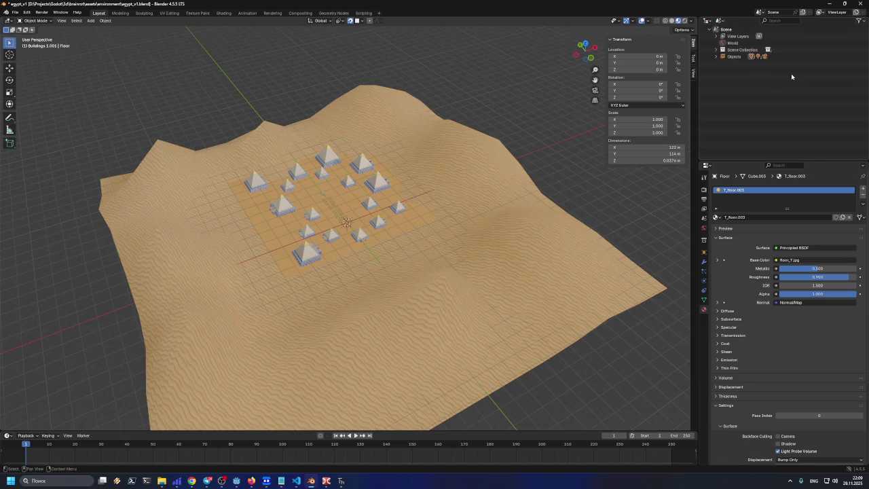
click(716, 56)
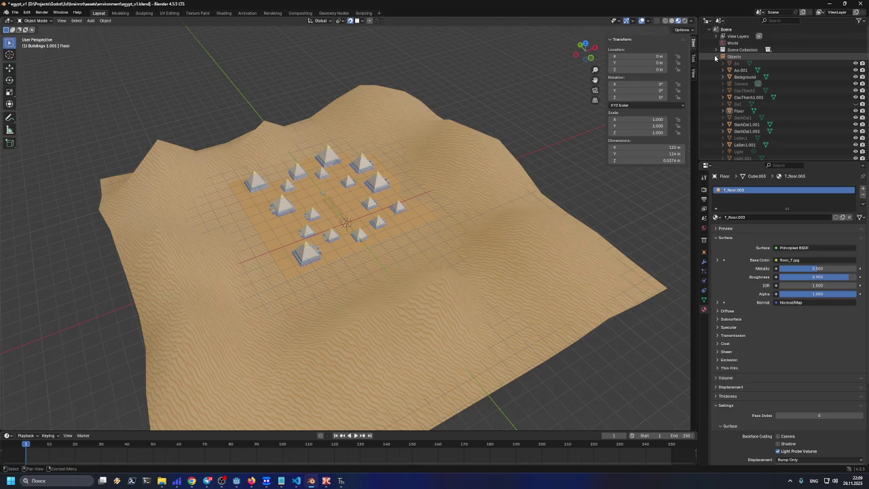
click(717, 36)
click(716, 37)
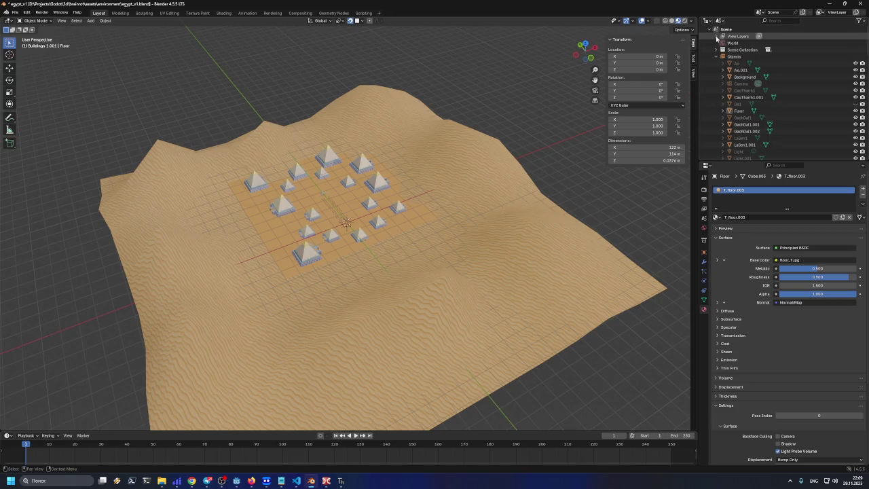
click(719, 22)
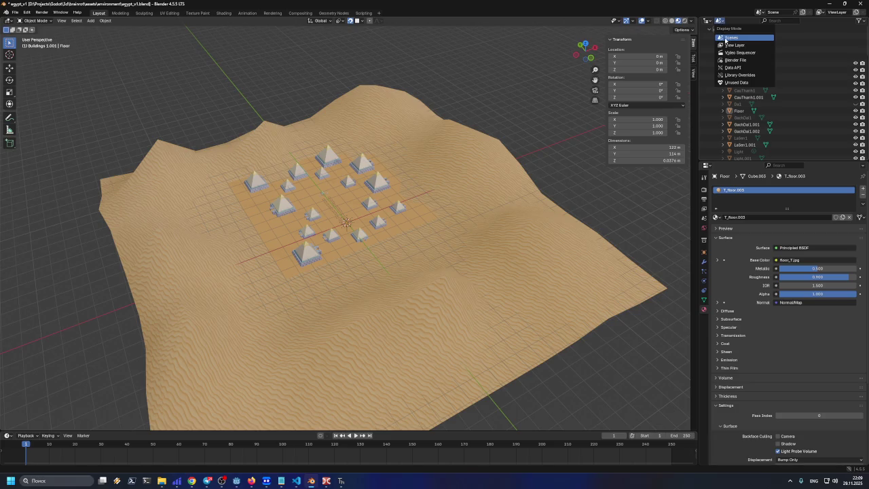
click(727, 41)
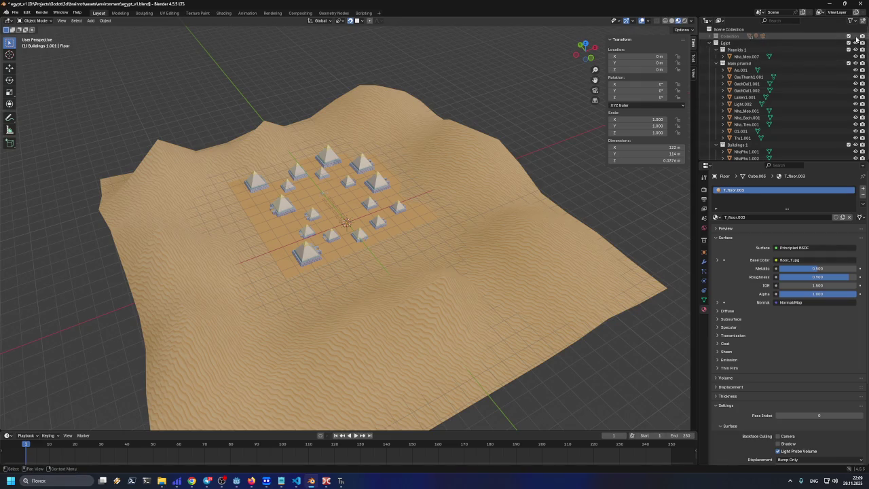
Step: Select the top-level Collection and zoom the viewport onto the pyramid complex
click(736, 36)
scroll(574, 82, up, 10)
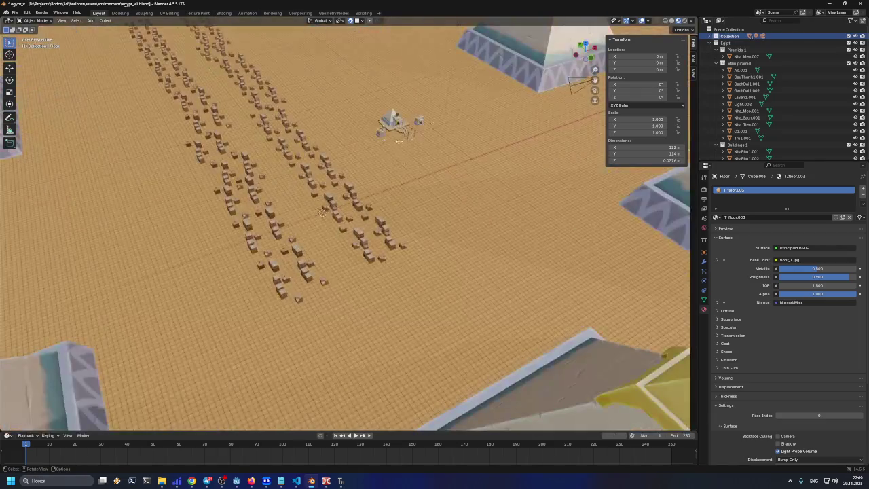
scroll(408, 129, up, 5)
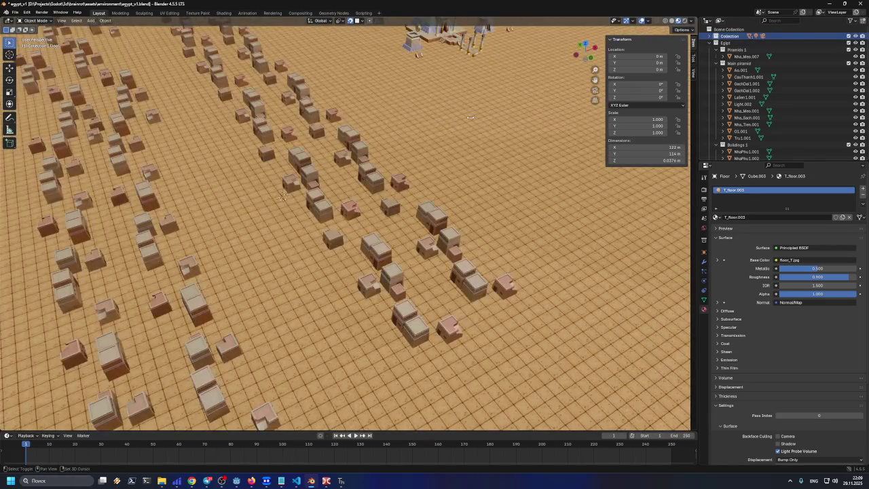
scroll(470, 117, down, 6)
scroll(377, 265, up, 5)
mouse_move(377, 264)
mouse_down()
mouse_move(340, 231)
mouse_move(385, 267)
mouse_move(422, 281)
mouse_up()
scroll(384, 267, down, 6)
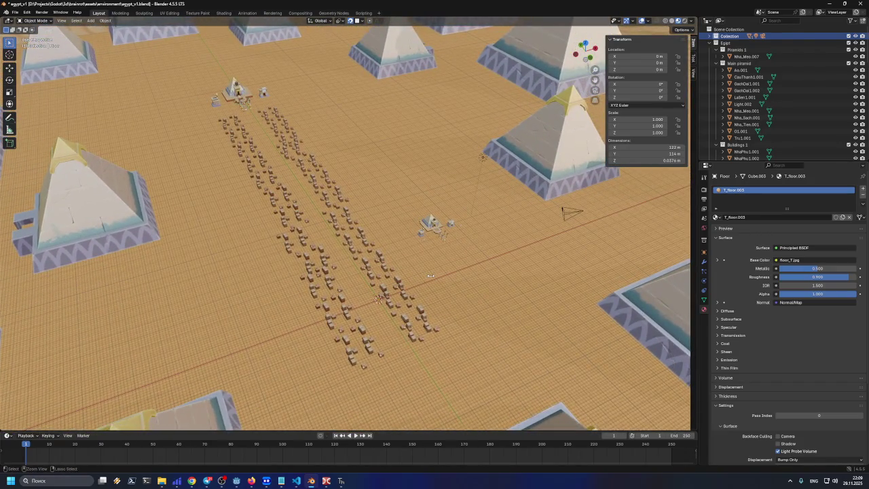
Step: Save the scene as a new file, egypt_v2.blend
click(15, 12)
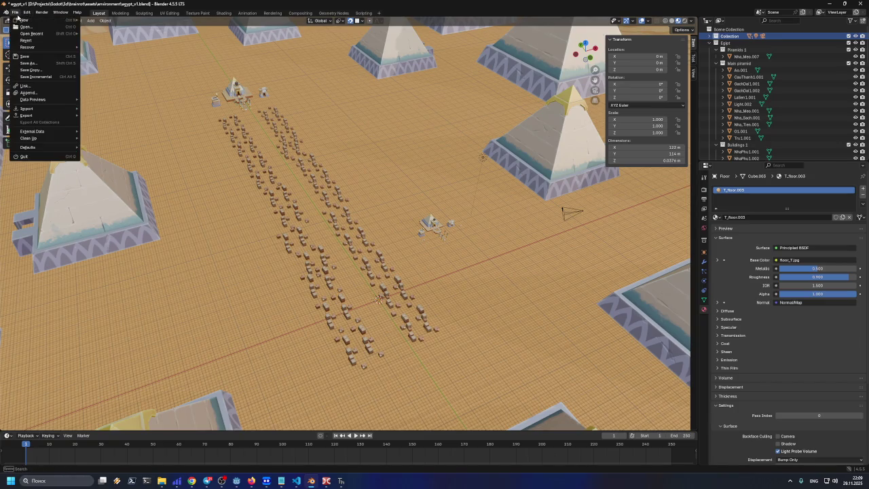
click(33, 63)
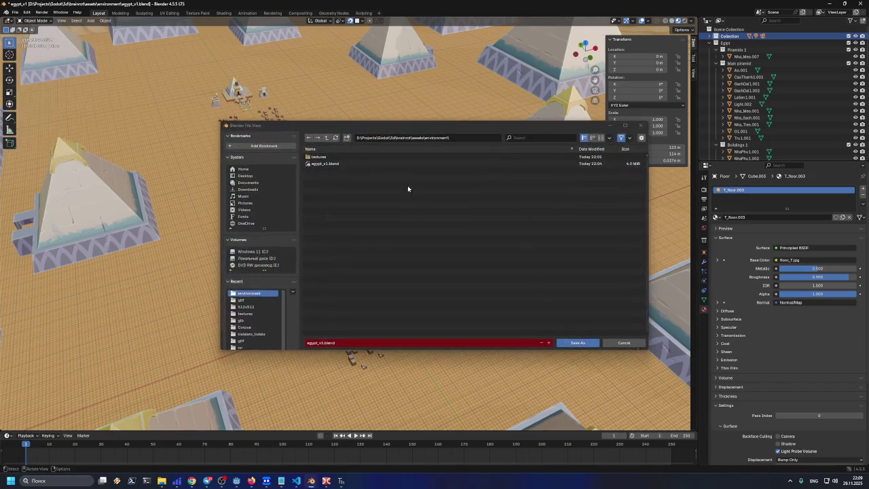
click(332, 164)
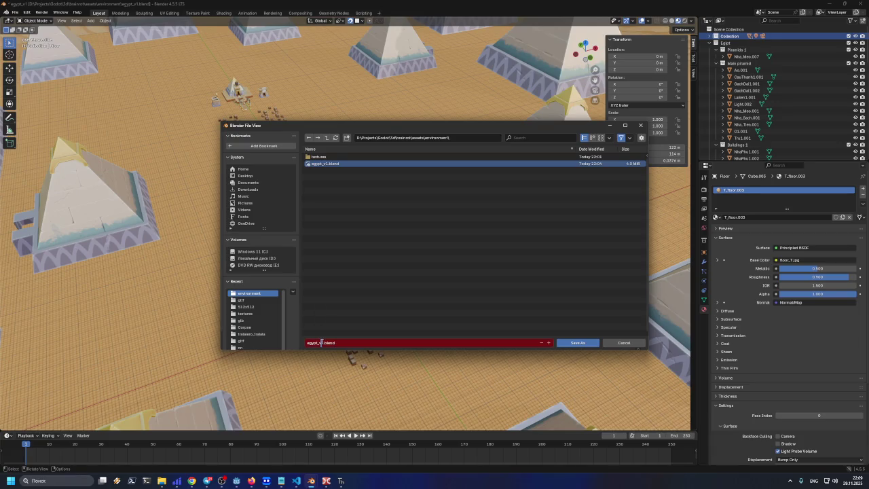
text(2)
click(561, 345)
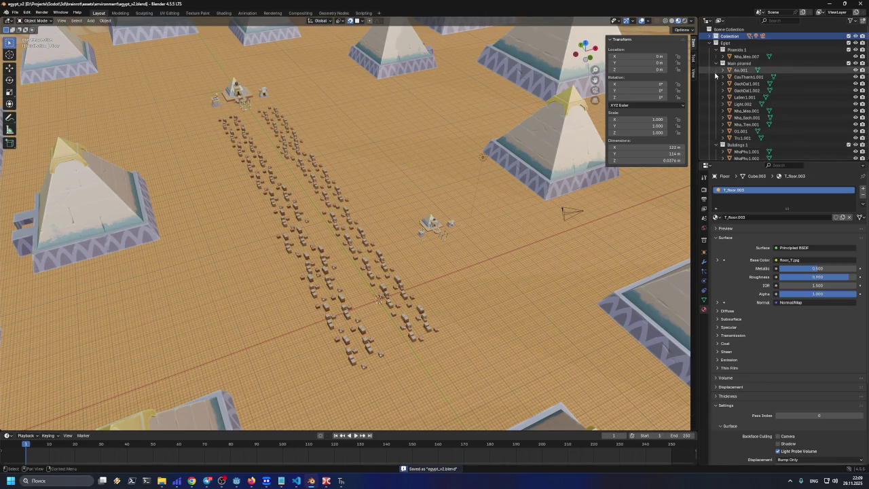
click(721, 21)
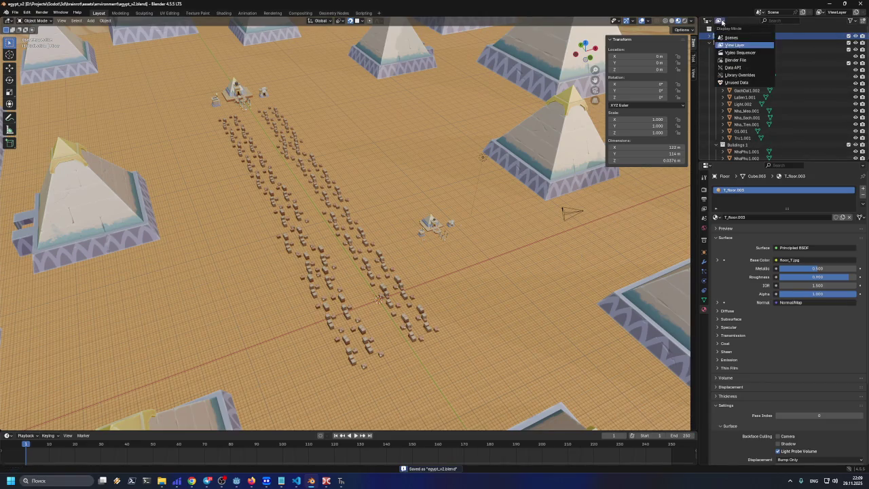
Step: Show the Blender File view and browse its materials, selecting NhaChinh_Meo_SG
click(740, 63)
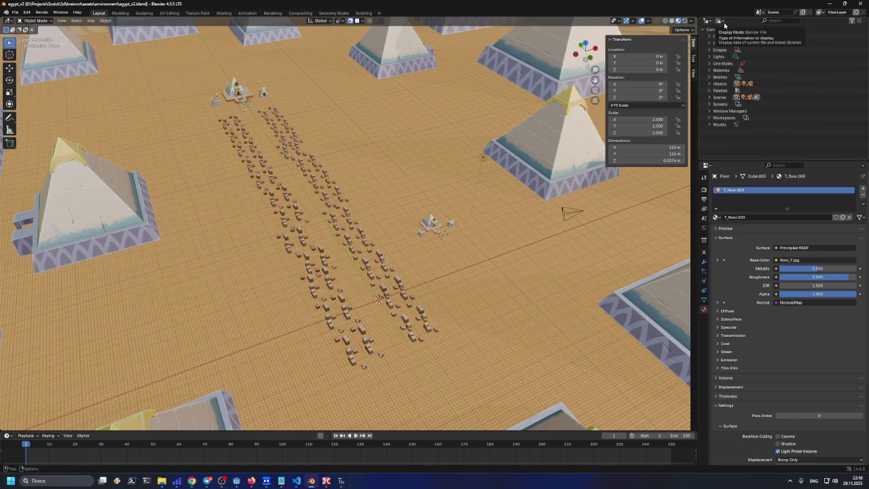
click(710, 70)
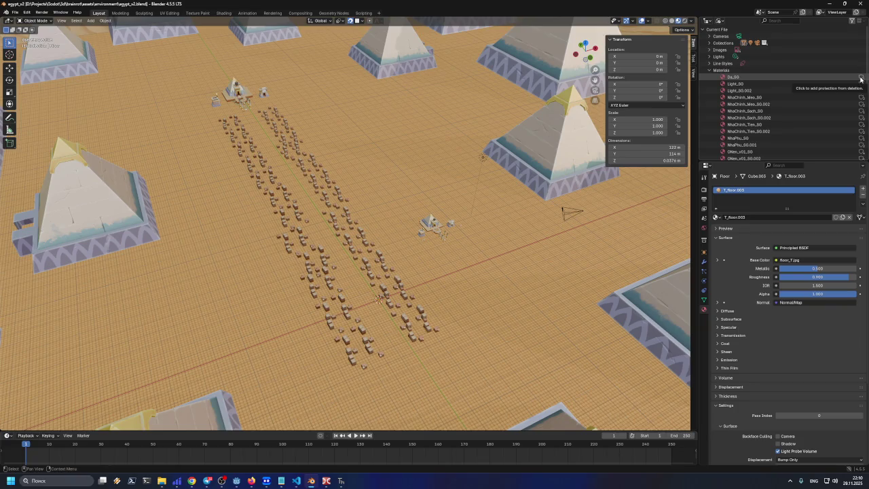
click(748, 99)
scroll(747, 99, down, 1)
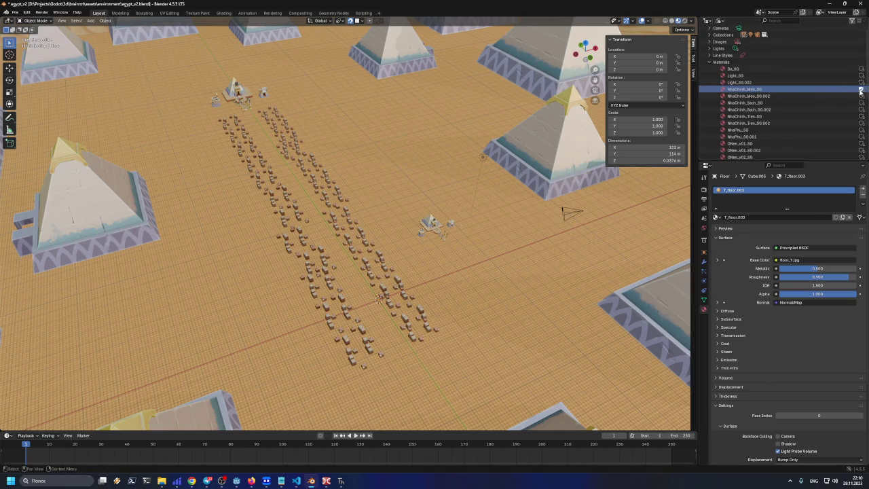
scroll(725, 95, down, 5)
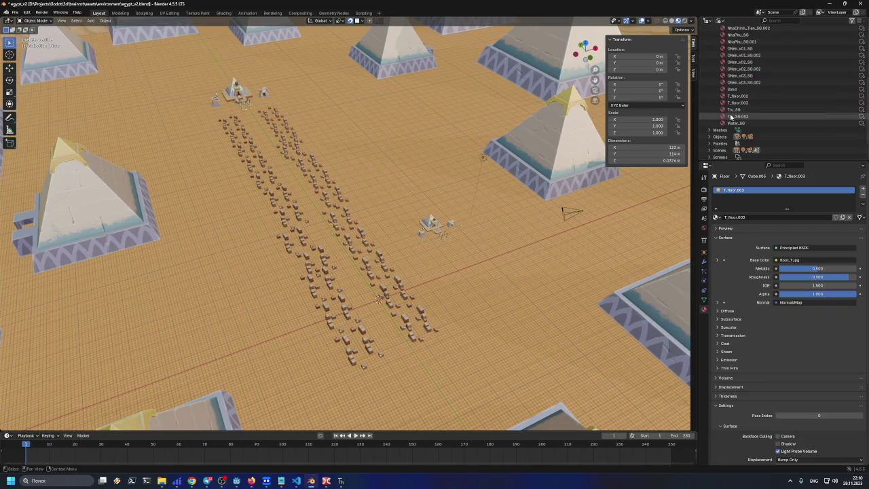
scroll(727, 126, up, 5)
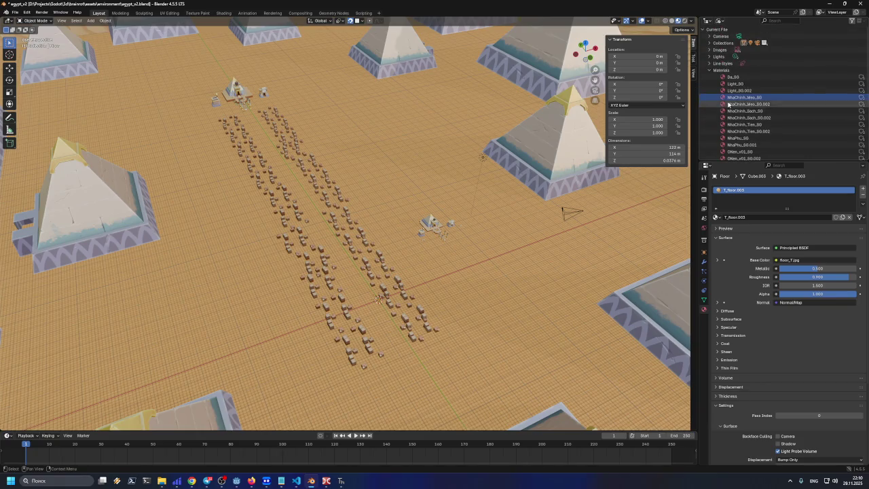
Step: Collapse the Materials list and switch the Outliner to the Scenes view
click(710, 70)
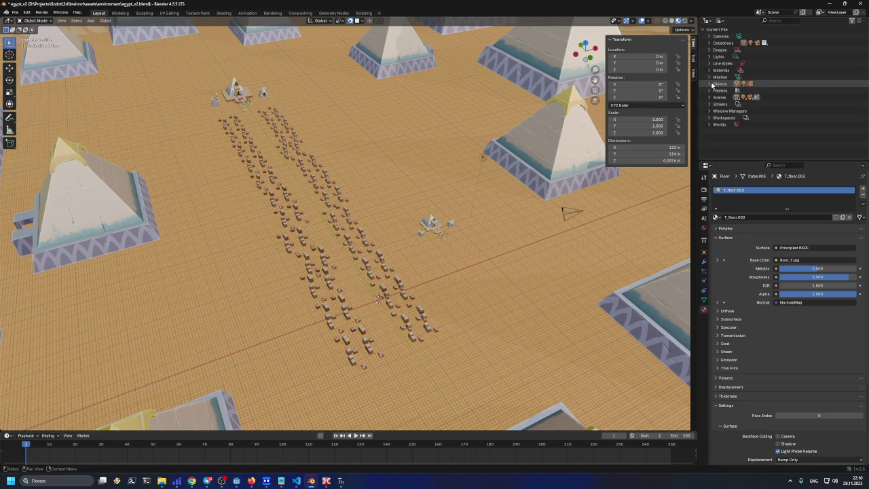
click(719, 20)
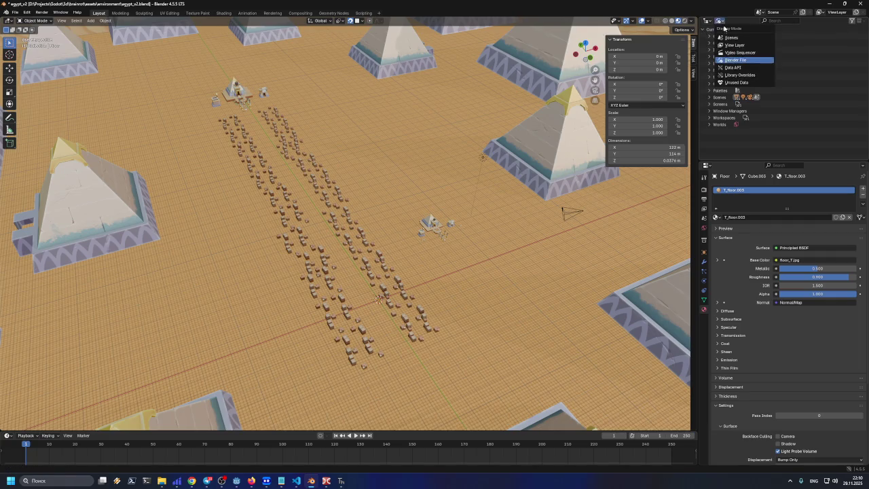
click(730, 38)
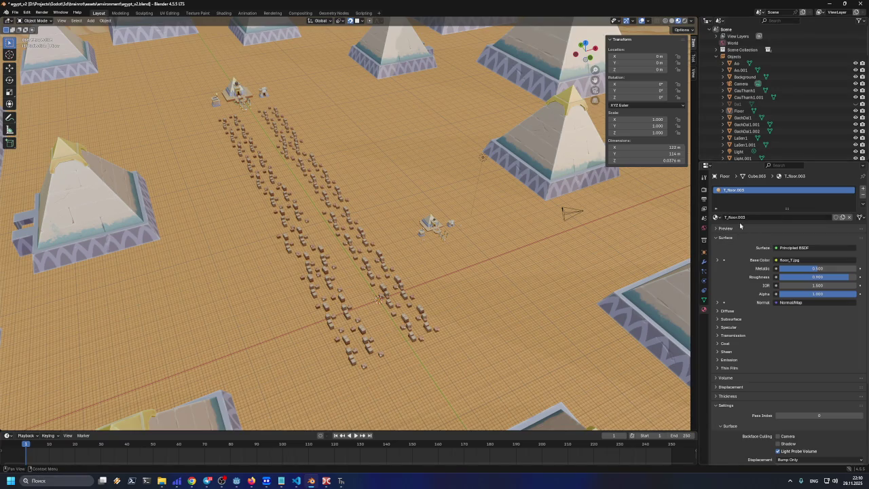
click(716, 217)
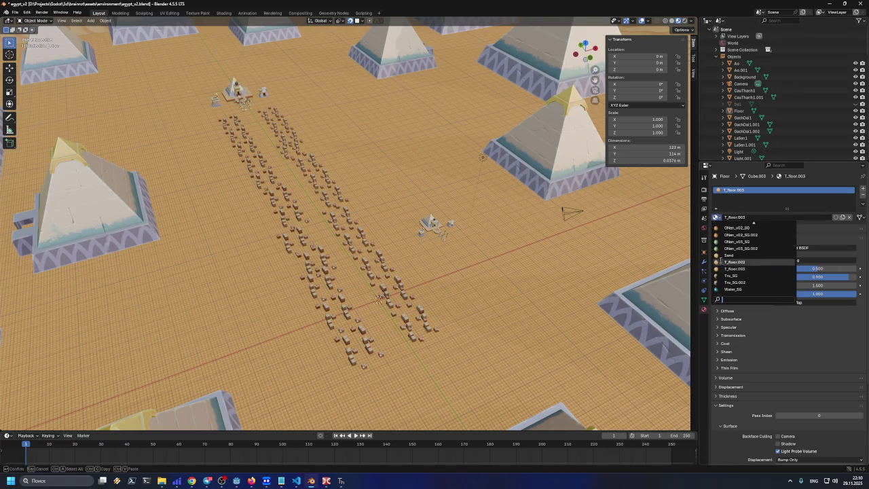
Step: Assign Tru_SG to the Floor, inspect it up close, then undo back to T_floor.003
click(731, 275)
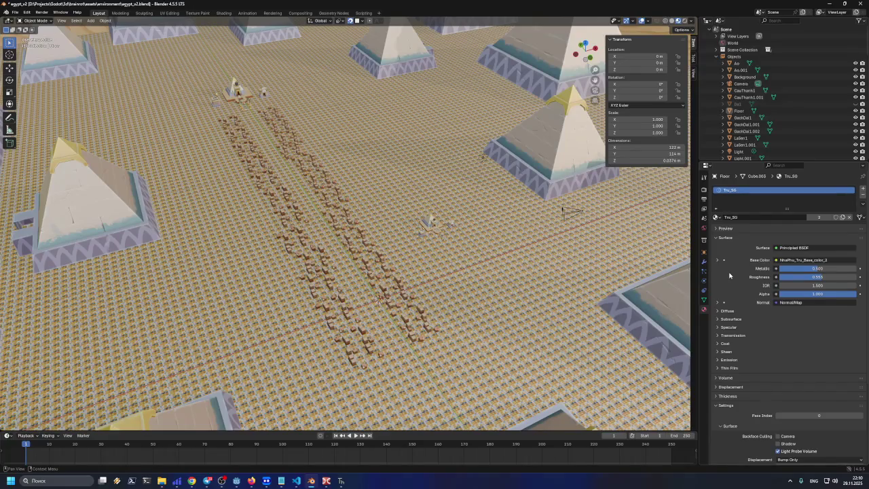
scroll(474, 290, up, 10)
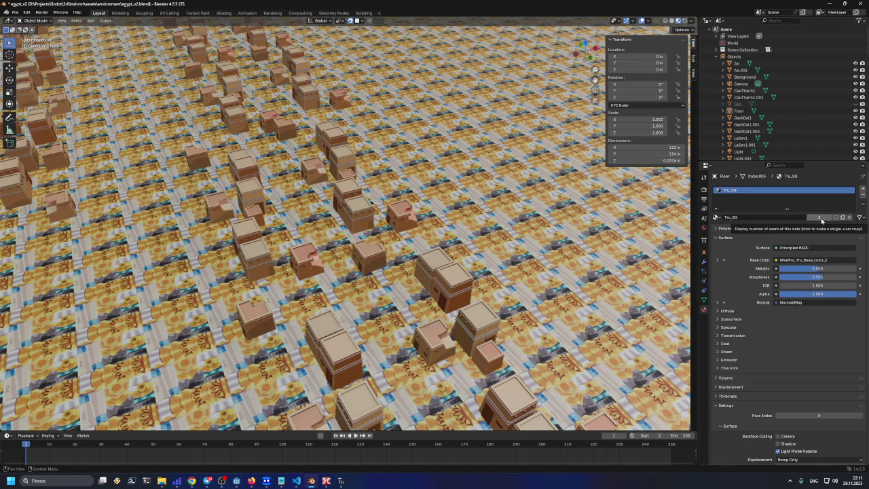
key(ctrl+z)
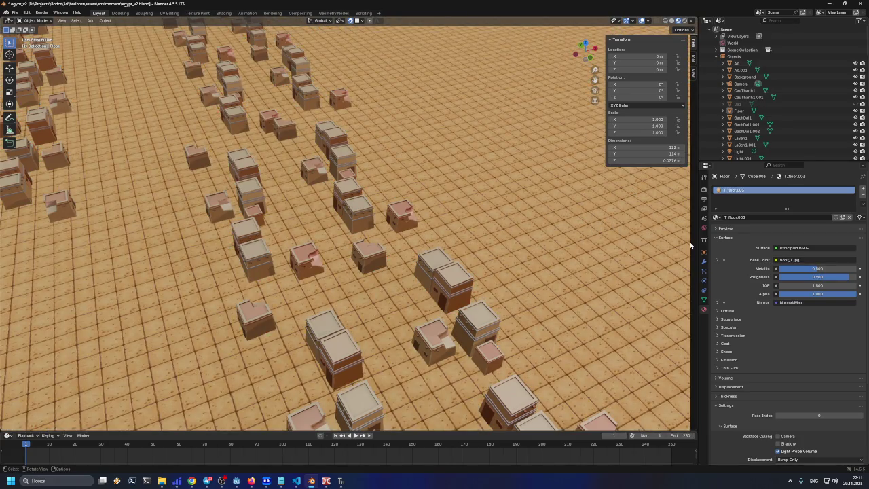
Step: Cycle the floor material preview through cube, hair, shader ball, cloth, plane and sphere, then switch to the browser
click(720, 228)
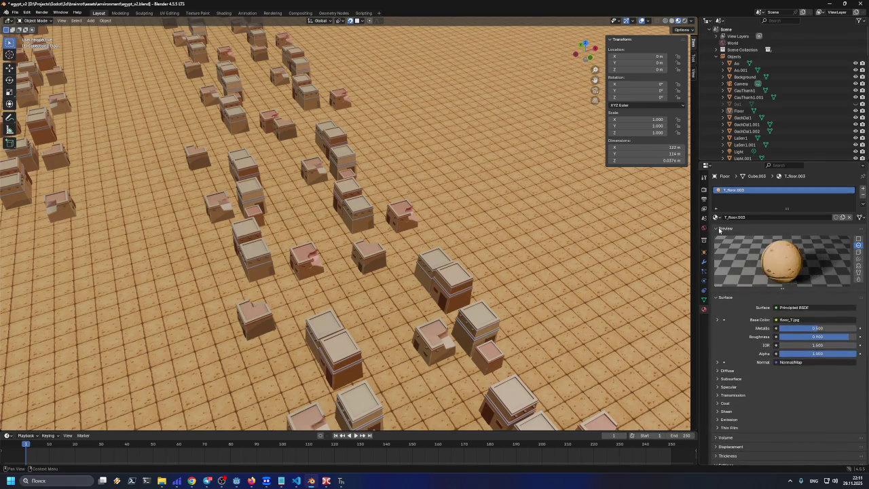
click(859, 251)
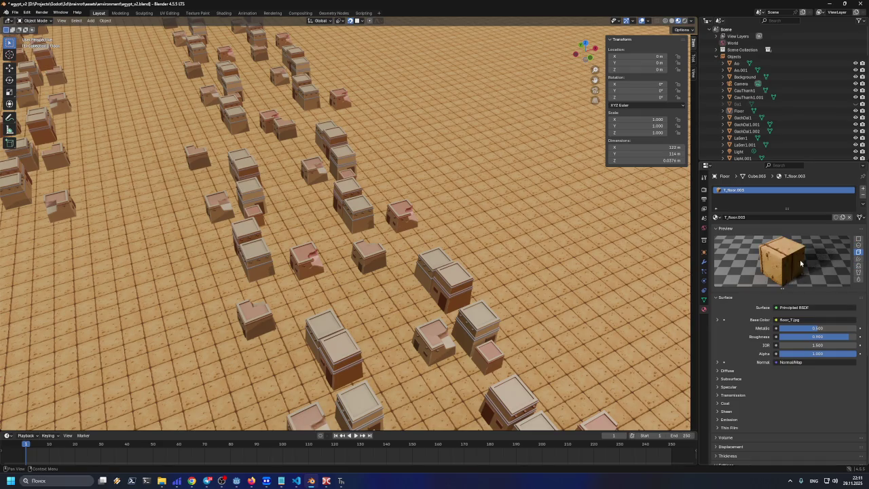
click(858, 259)
click(858, 267)
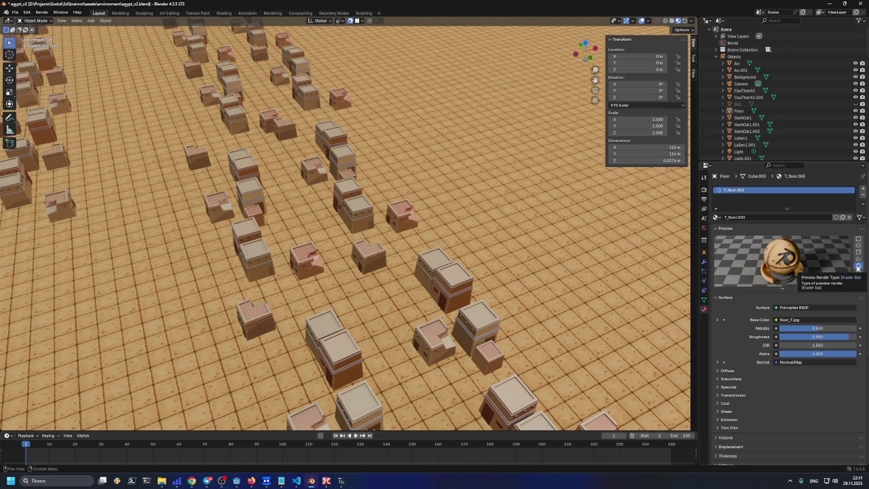
click(859, 273)
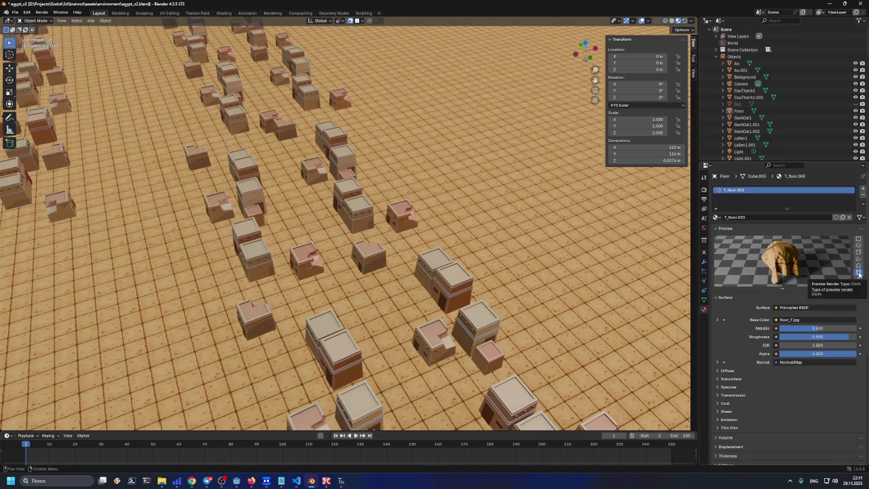
click(858, 241)
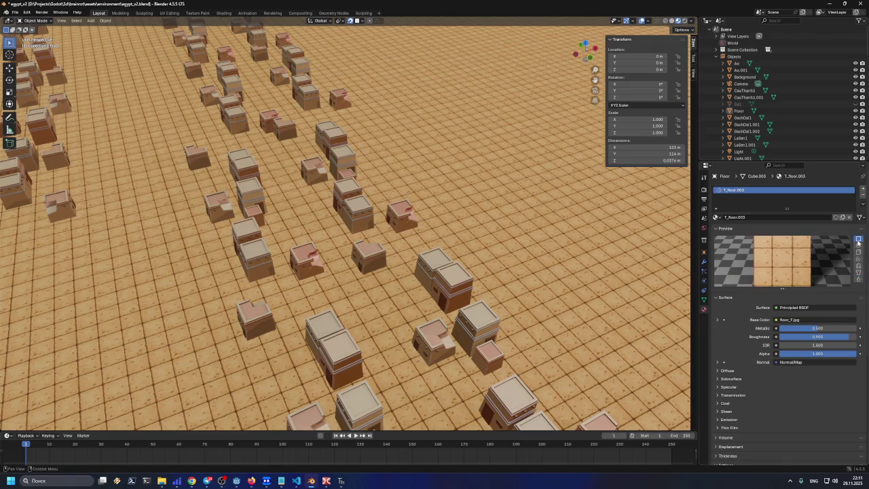
click(859, 245)
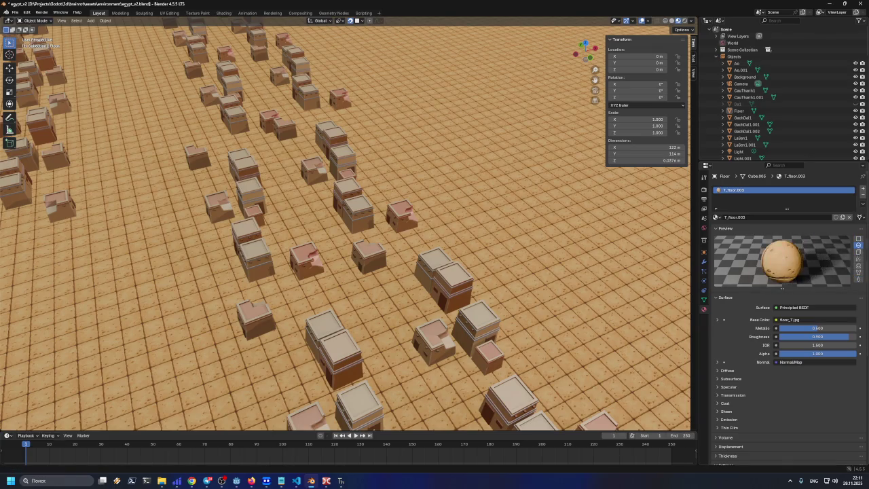
click(192, 480)
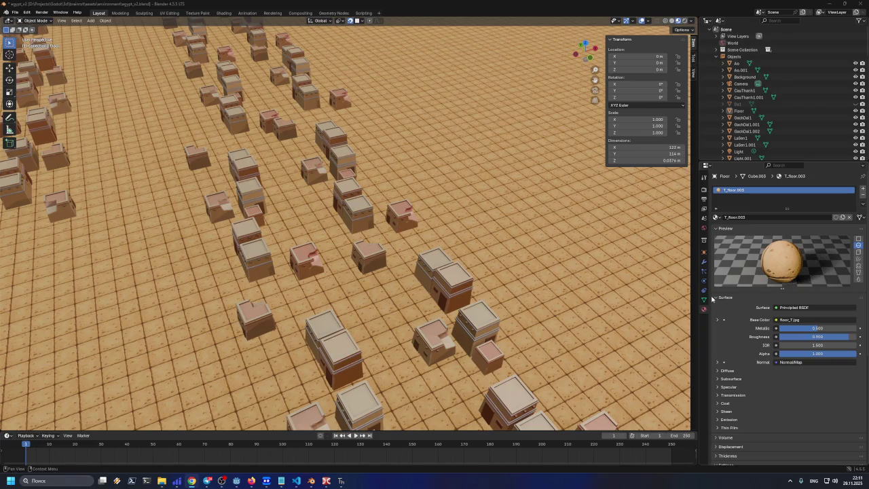
click(251, 480)
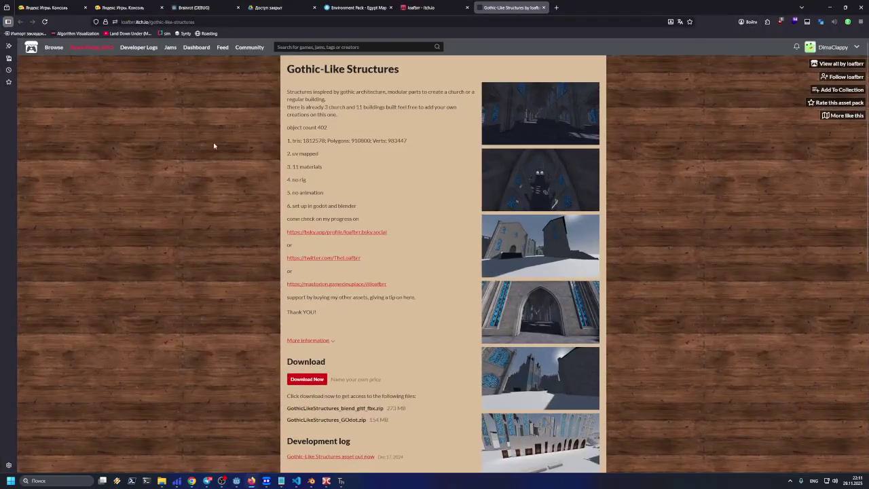
Step: Open ChatGPT in a new tab and enter the Shooter 3D project
click(555, 8)
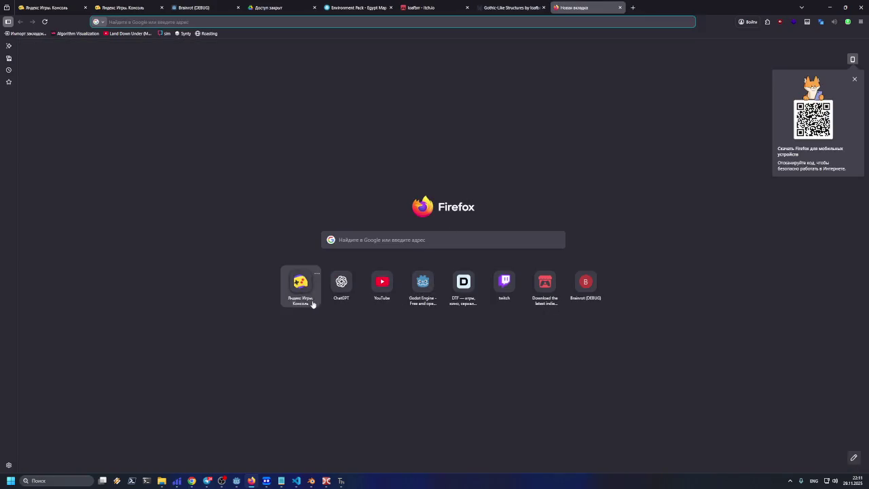
click(341, 283)
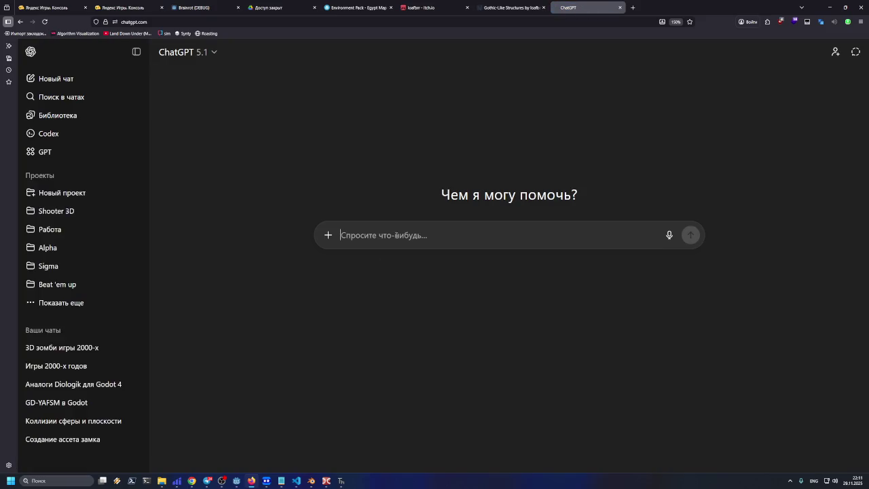
click(88, 214)
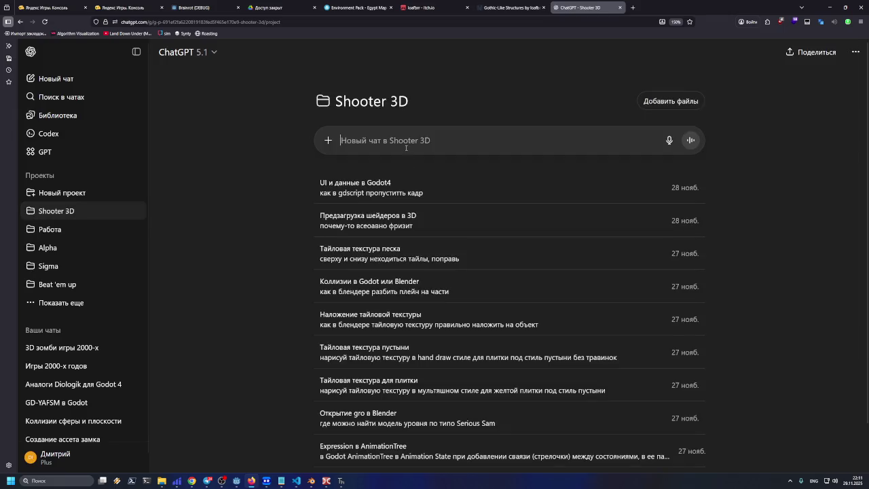
Step: Ask in Russian whether Blender can show the objects a material is linked to
text(rfr)
key(BackSpace)
key(BackSpace)
key(BackSpace)
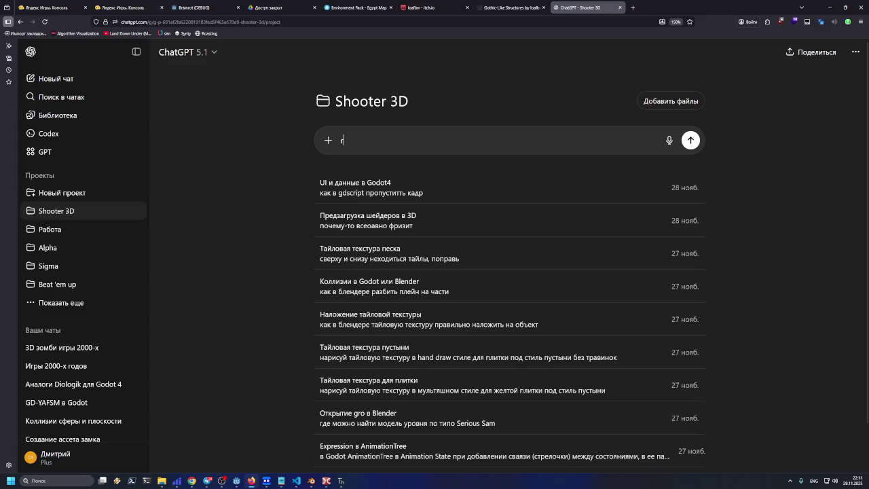
key(alt+shift)
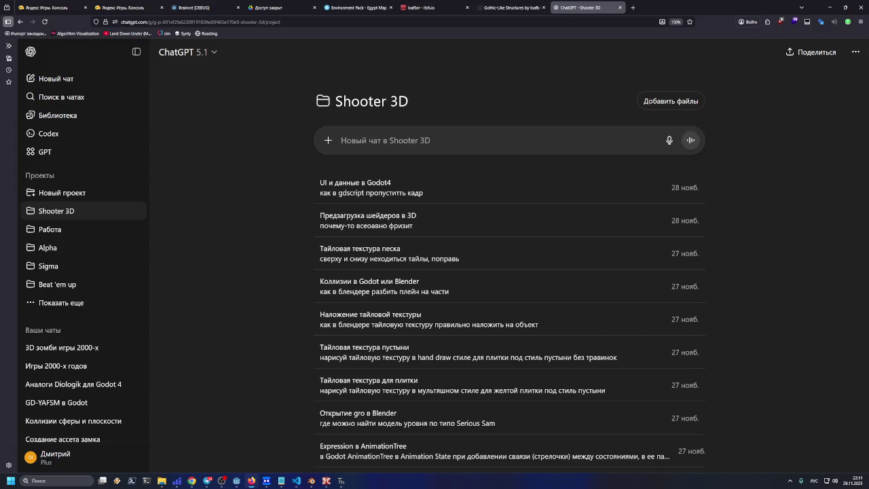
text(есть ли спосо)
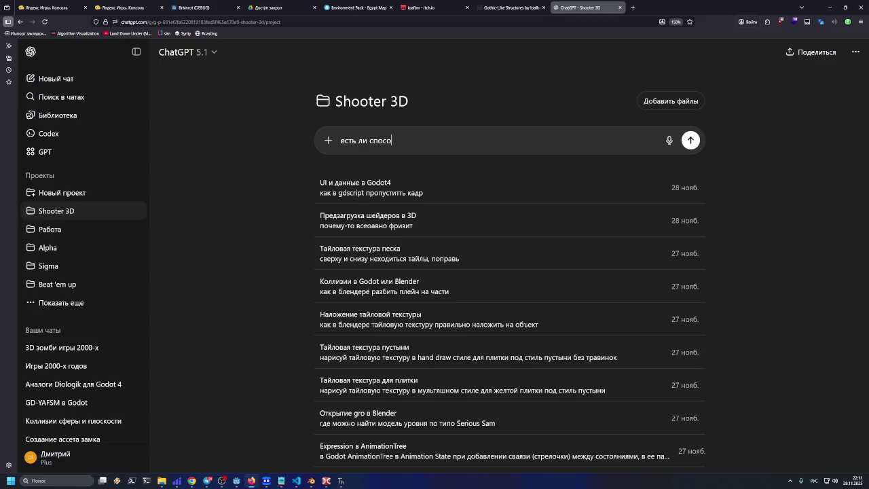
text(б в блендере)
key(BackSpace)
key(BackSpace)
key(BackSpace)
text(ндере )
text( увидеть )
text(об)
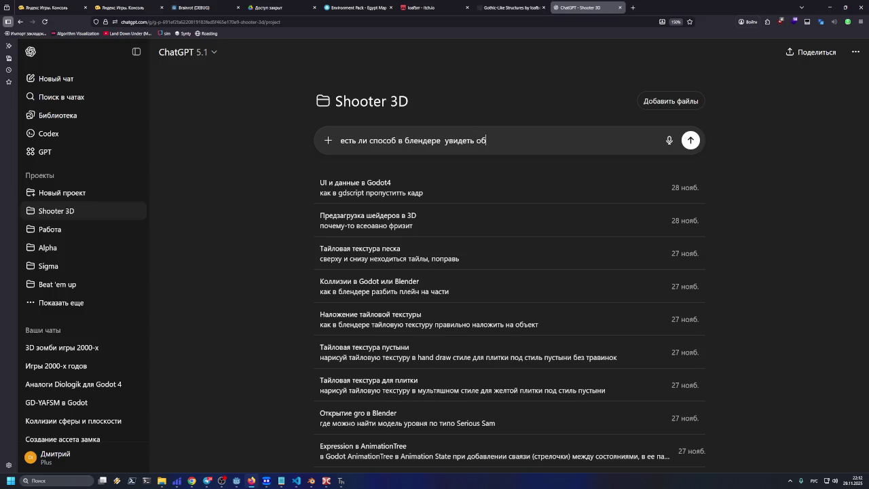
text(ъекты с)
key(BackSpace)
key(BackSpace)
text(, с кото)
text(рыми свфзан ма)
text(териал?)
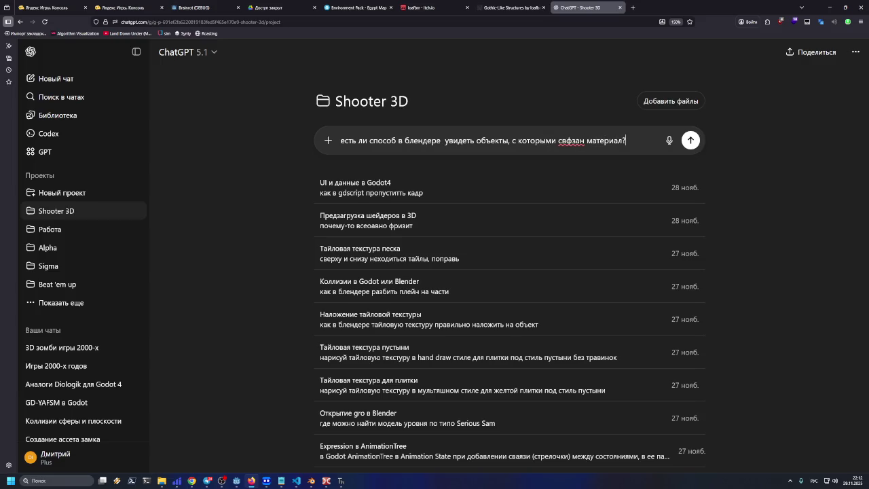
key(BackSpace)
key(BackSpace)
key(BackSpace)
text(язан)
key(Return)
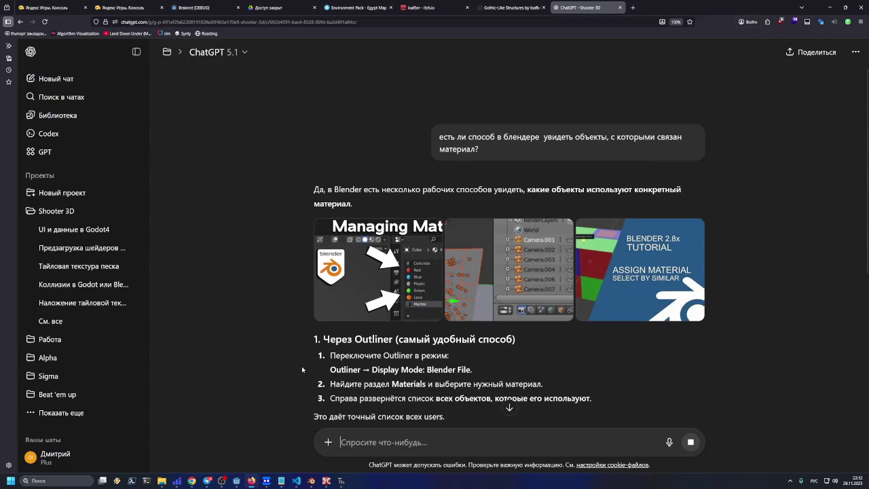
Step: Highlight the reply's Blender File display mode, objects list and users lines, then return to Blender
drag(371, 369, 484, 372)
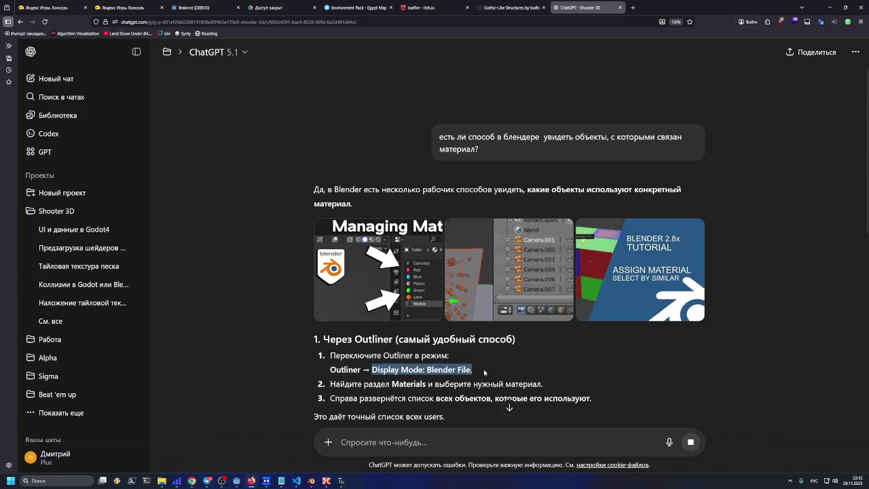
scroll(484, 372, down, 2)
drag(330, 253, 551, 258)
drag(330, 269, 490, 268)
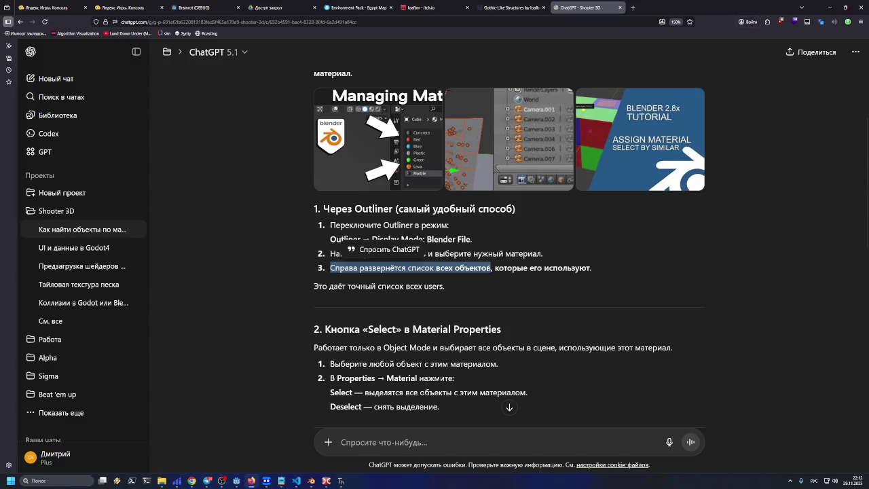
click(573, 279)
drag(314, 286, 449, 288)
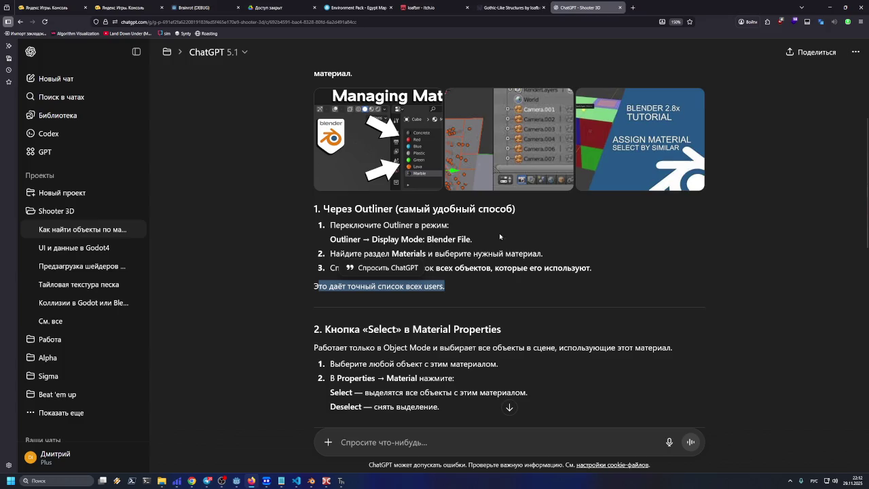
key(alt+Tab)
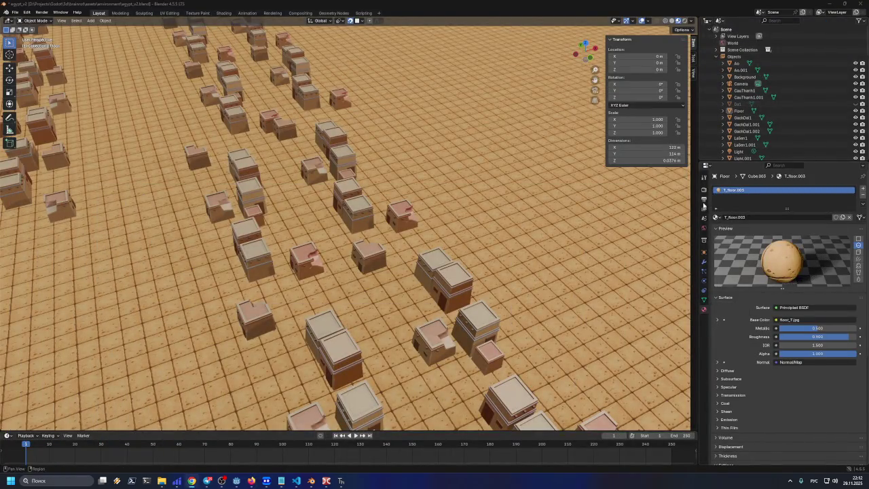
Step: Review T_floor.003's Settings, Surface and slot-list filter panels, then switch to the ChatGPT chat
scroll(740, 288, down, 1)
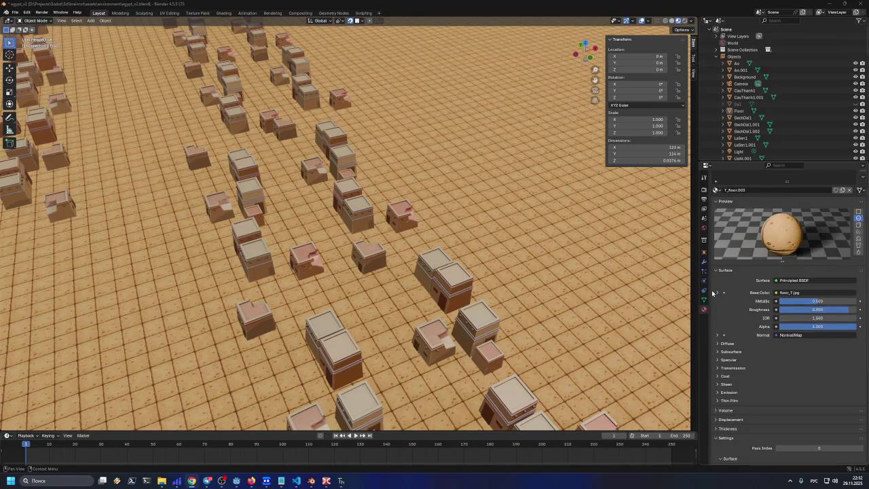
scroll(712, 296, down, 2)
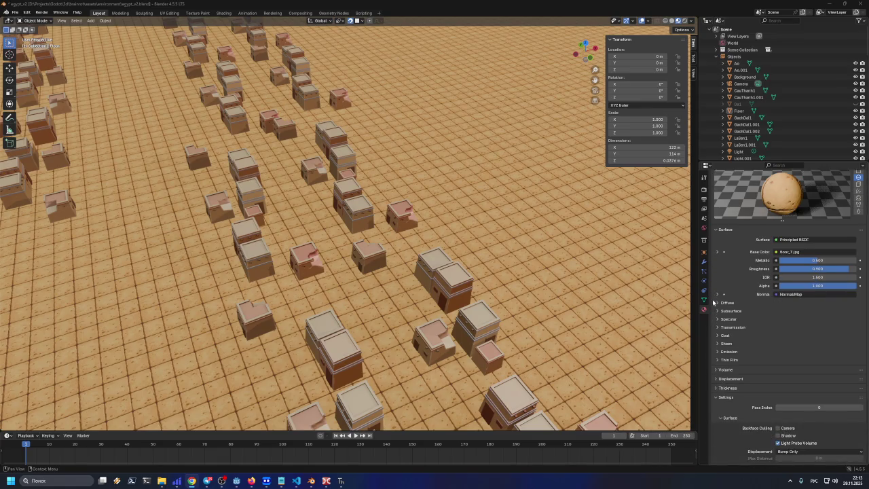
scroll(714, 303, down, 5)
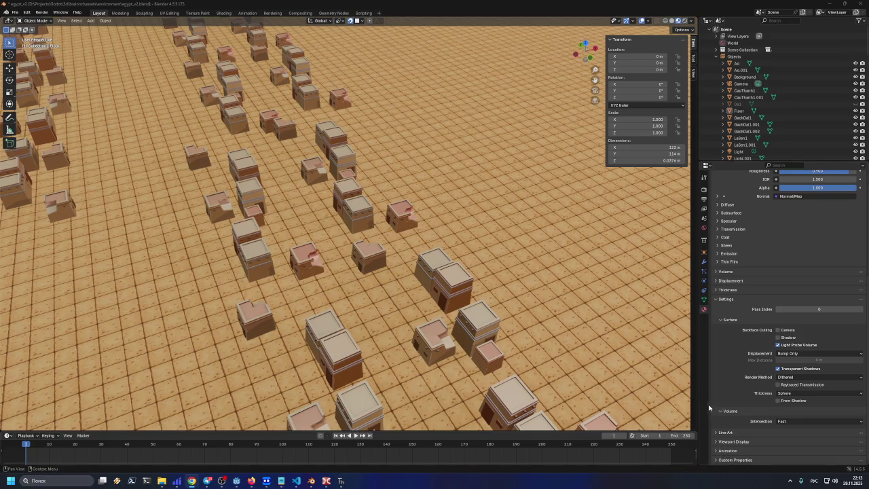
click(720, 299)
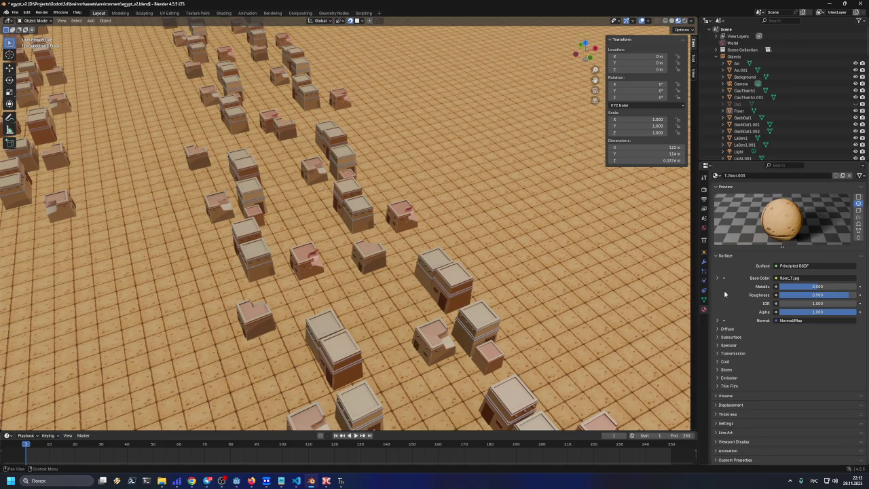
click(729, 256)
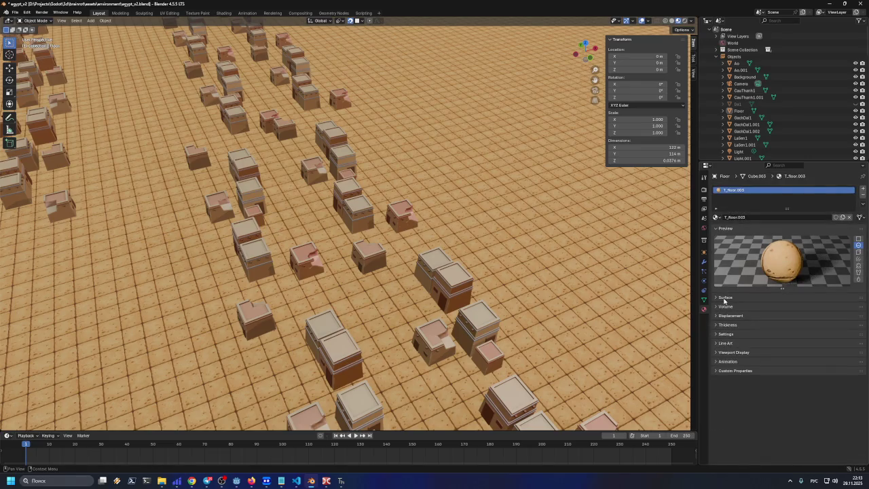
click(724, 299)
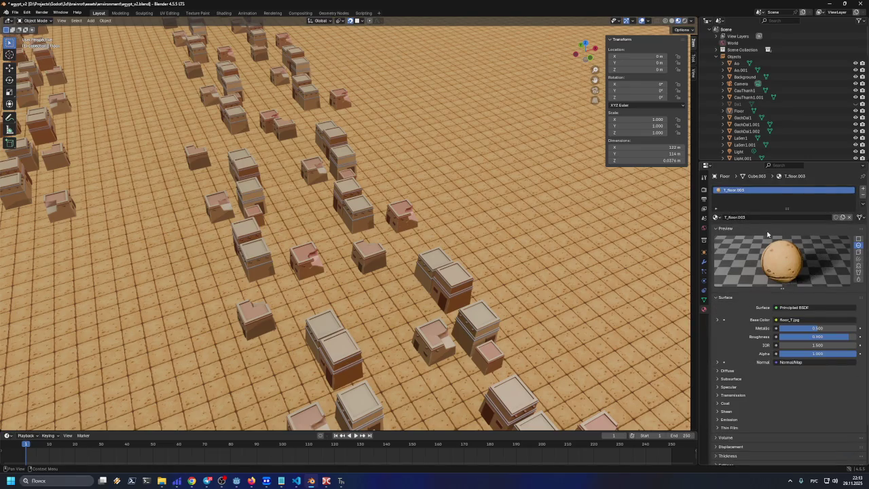
click(716, 208)
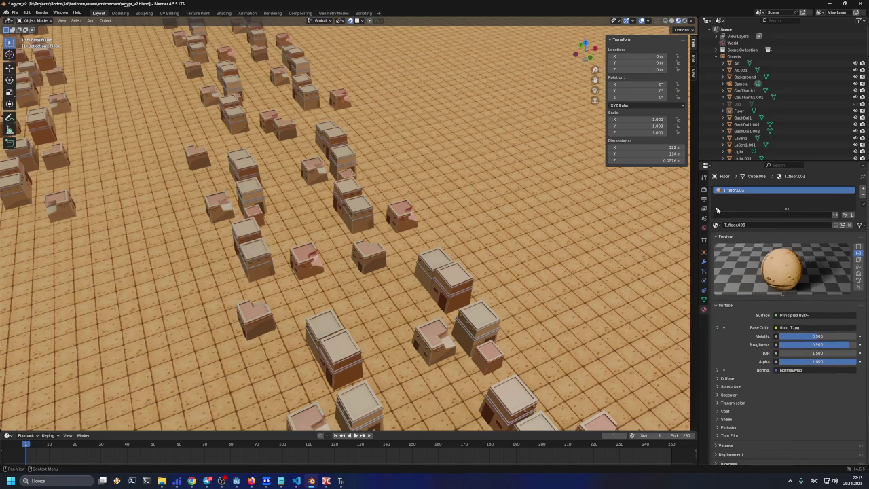
click(716, 210)
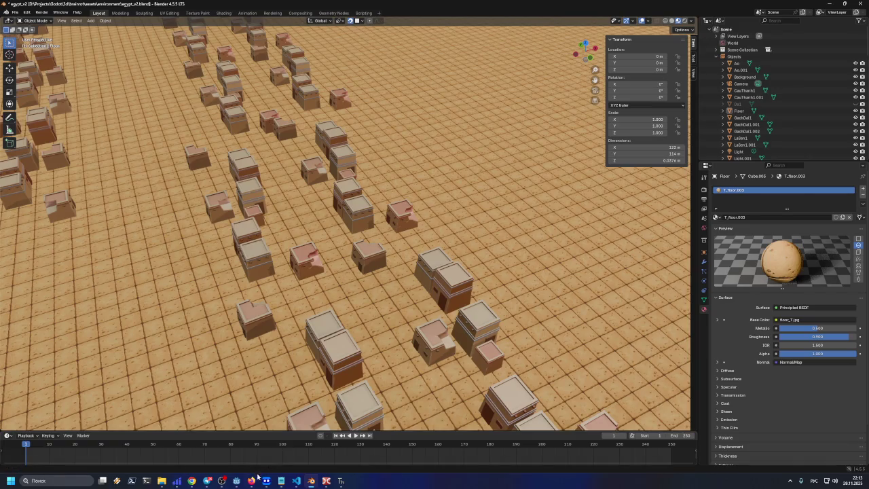
click(253, 481)
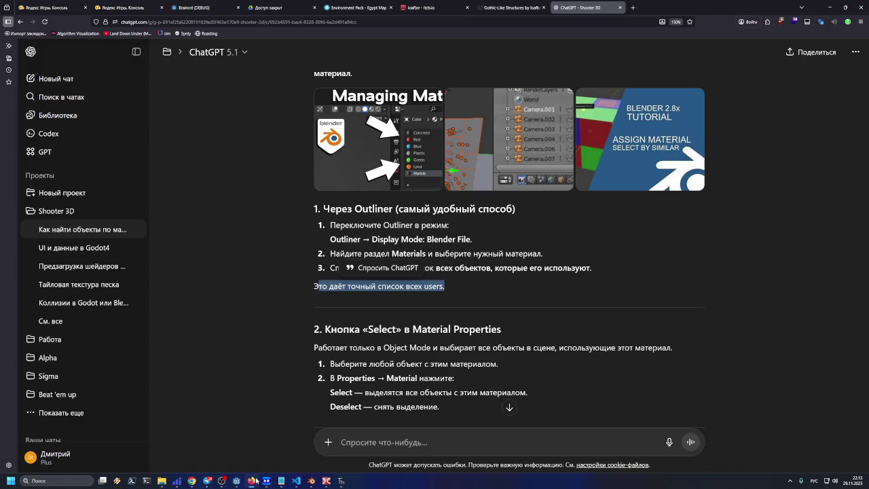
click(254, 480)
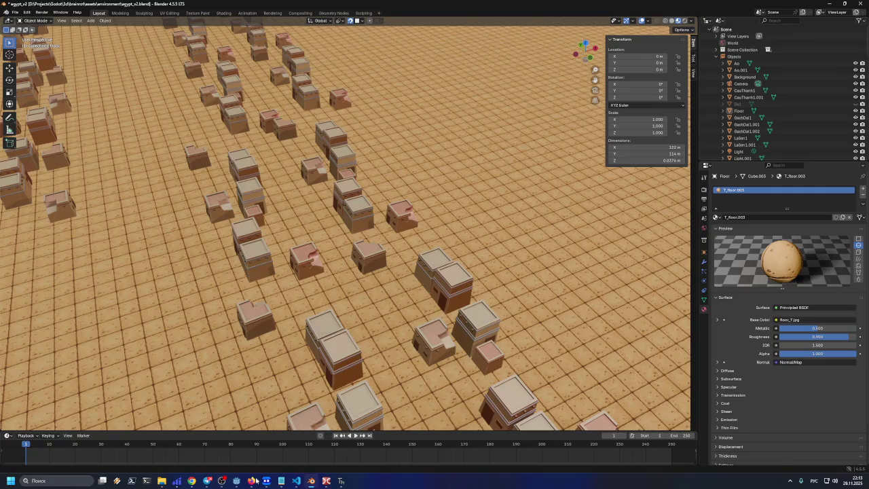
click(253, 481)
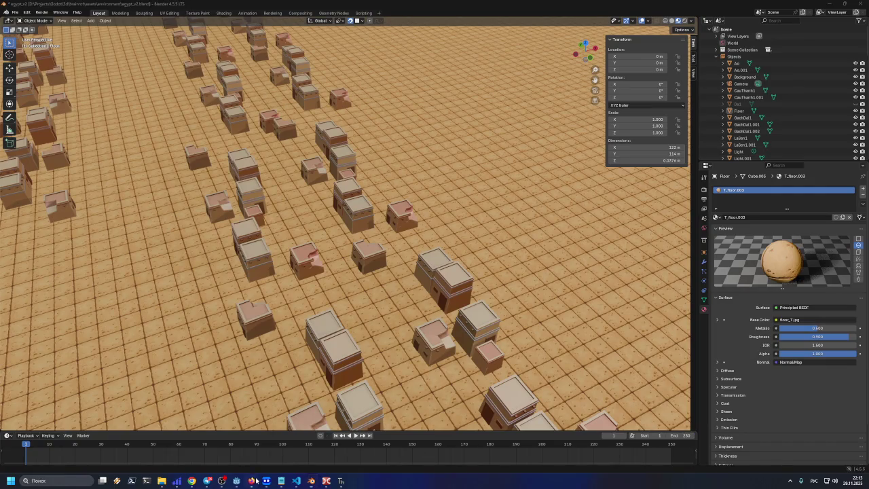
mouse_move(340, 267)
mouse_down()
mouse_move(502, 268)
mouse_move(492, 268)
mouse_up()
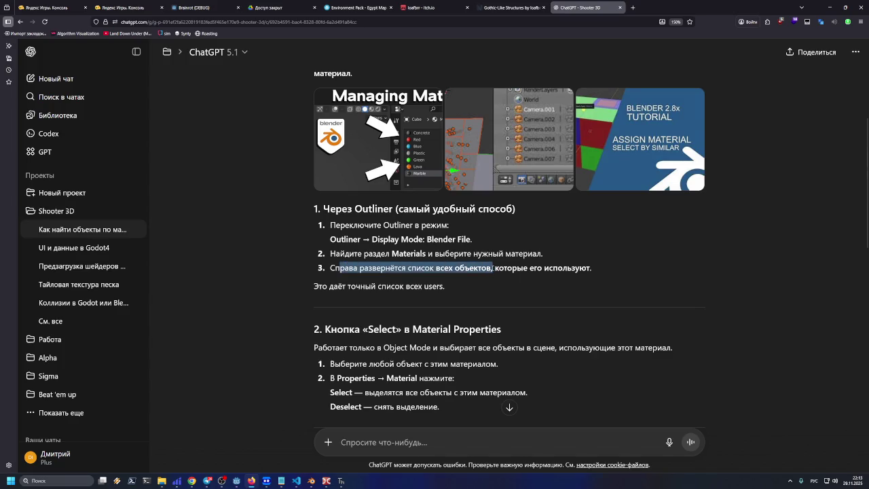
drag(348, 253, 426, 253)
click(340, 224)
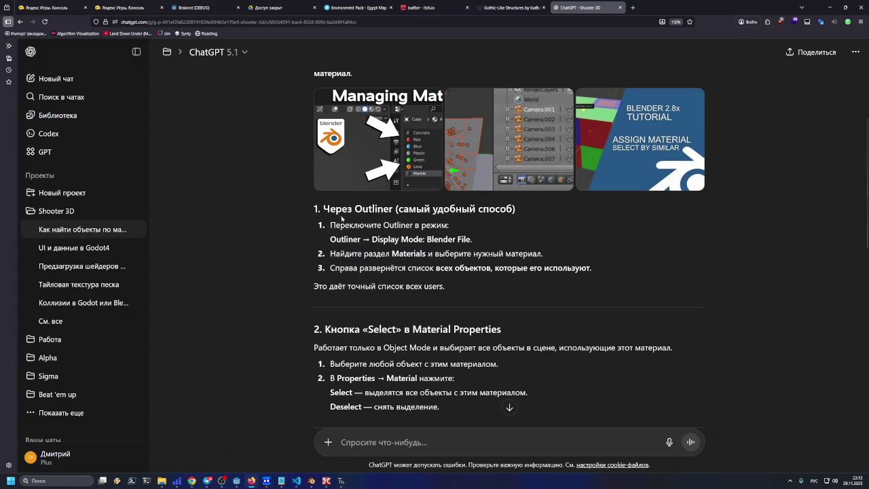
drag(331, 224, 450, 228)
click(461, 229)
double_click(373, 208)
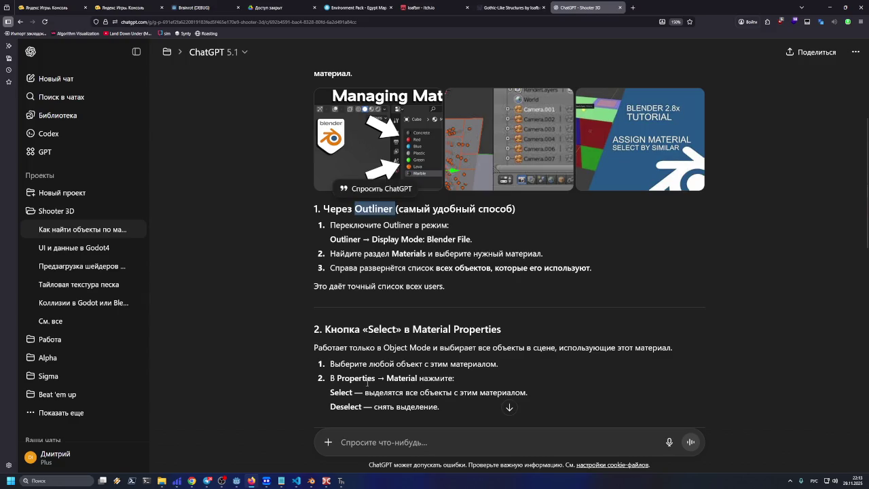
click(353, 442)
text(где эьтот Outliner)
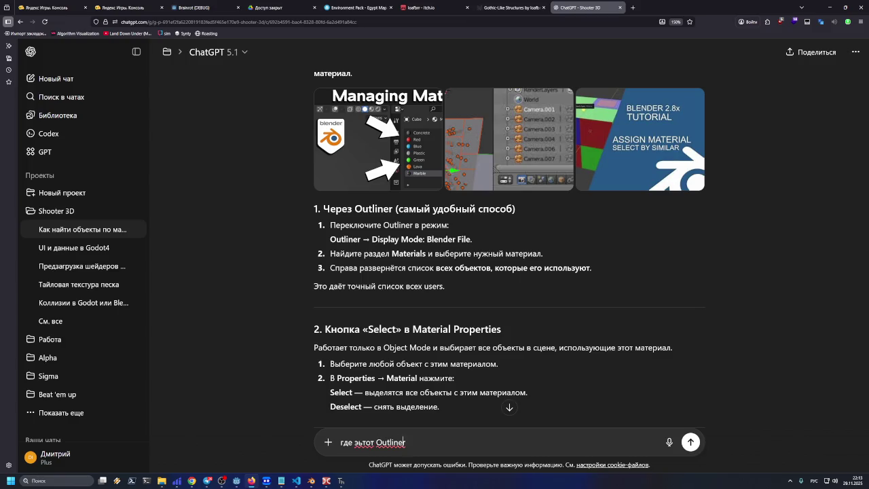
Step: Send 'где этот Outliner' and enlarge the reply's Outliner and Collections image
key(BackSpace)
key(Return)
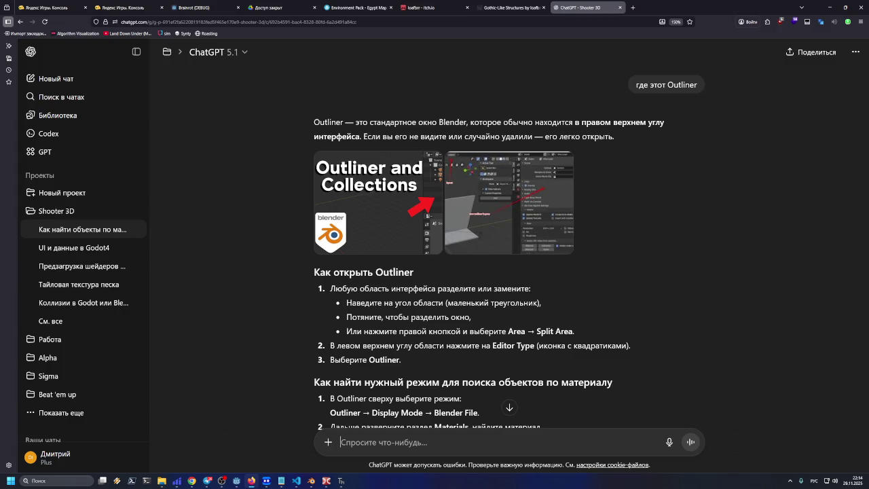
click(360, 186)
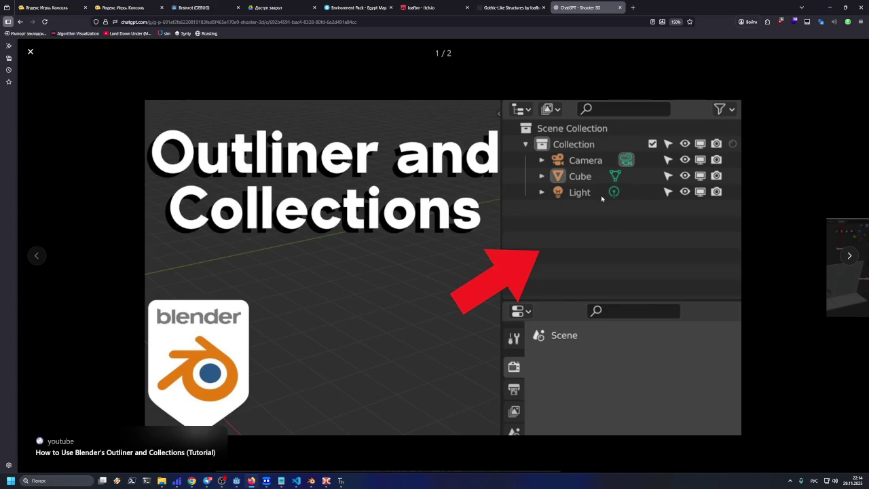
Step: Close the enlarged illustration, then enlarge and close the second Blender screenshot
click(483, 7)
click(482, 7)
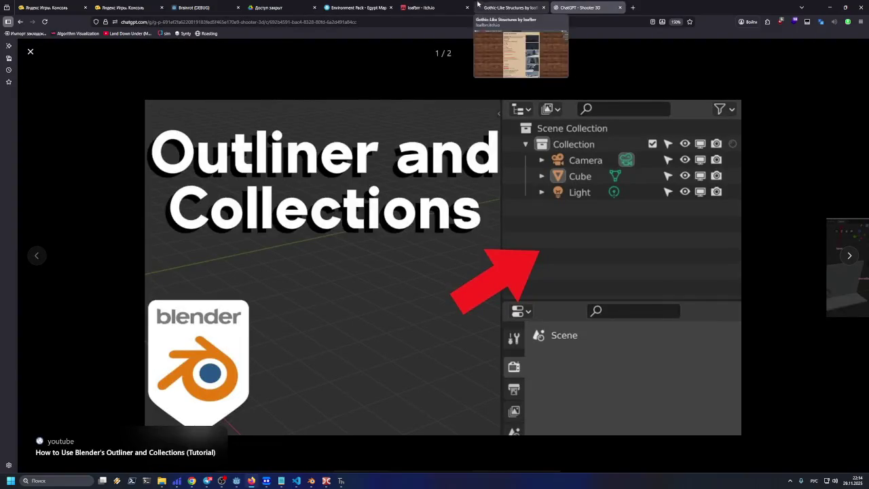
click(31, 51)
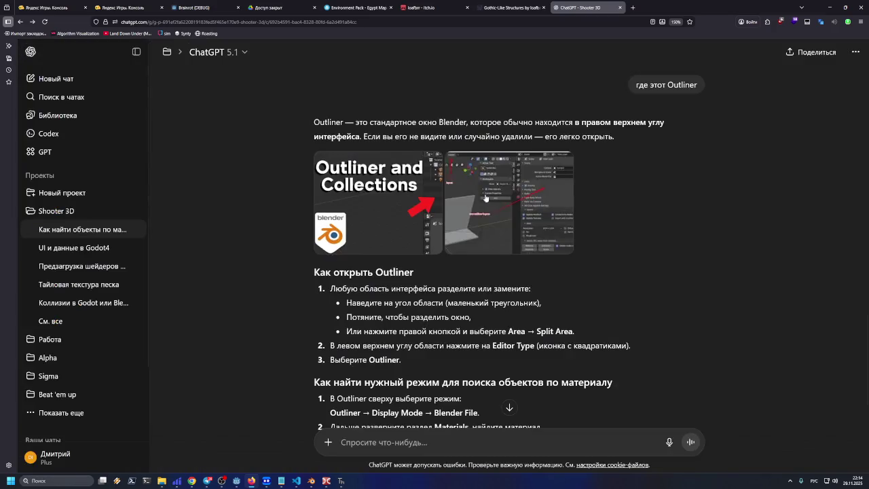
click(535, 219)
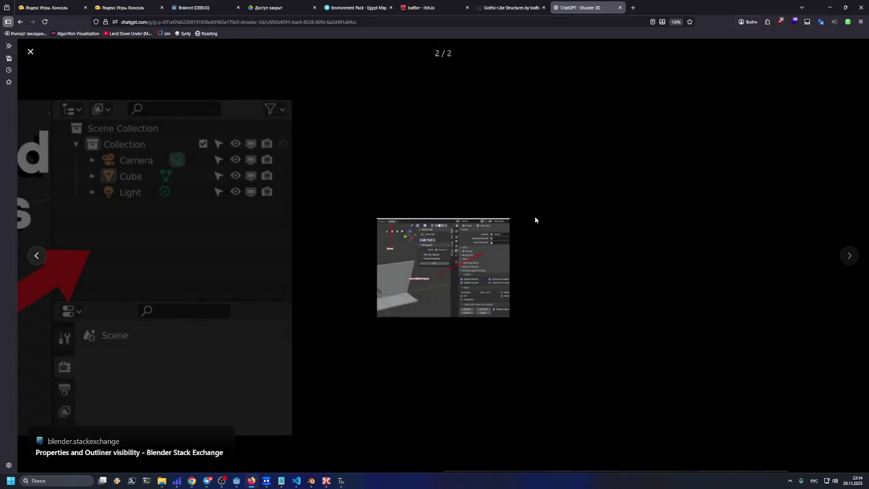
click(556, 220)
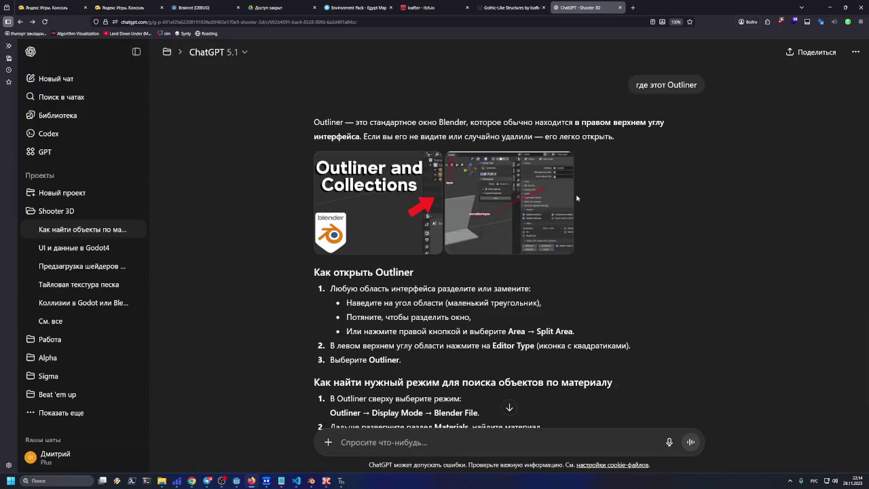
Step: Read the 'Как открыть Outliner' steps on splitting an area and choosing its editor type
drag(325, 272, 414, 272)
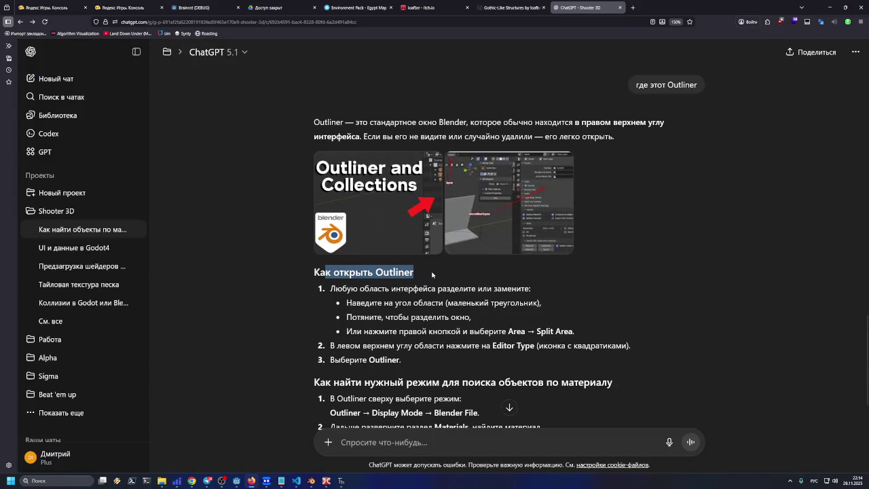
drag(331, 289, 531, 296)
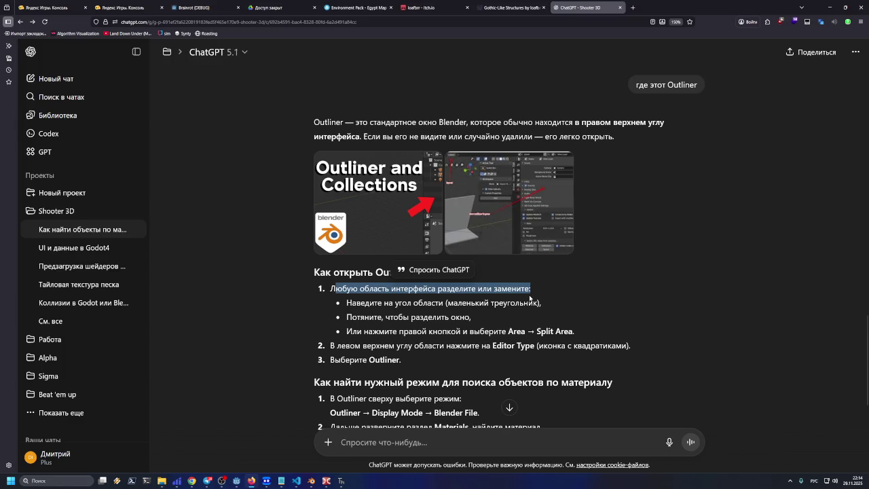
drag(347, 303, 553, 305)
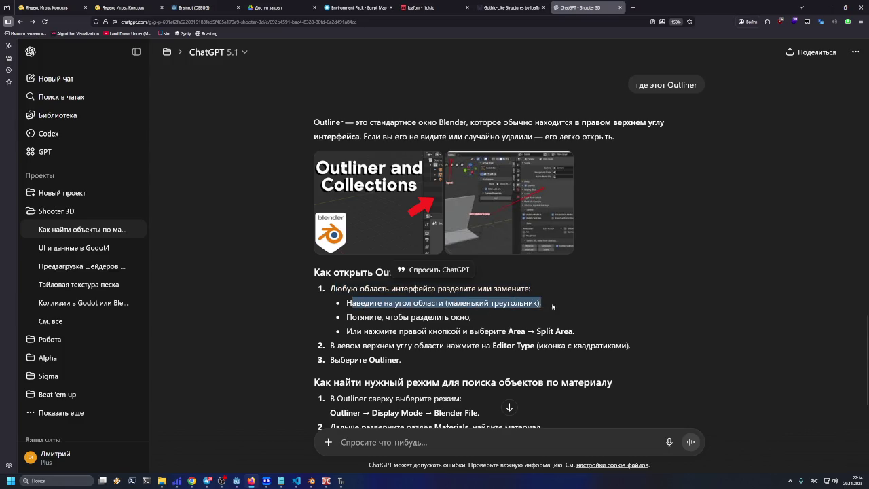
drag(347, 317, 471, 317)
drag(356, 331, 575, 331)
mouse_move(338, 348)
mouse_down()
mouse_move(531, 346)
mouse_move(540, 353)
mouse_up()
click(539, 354)
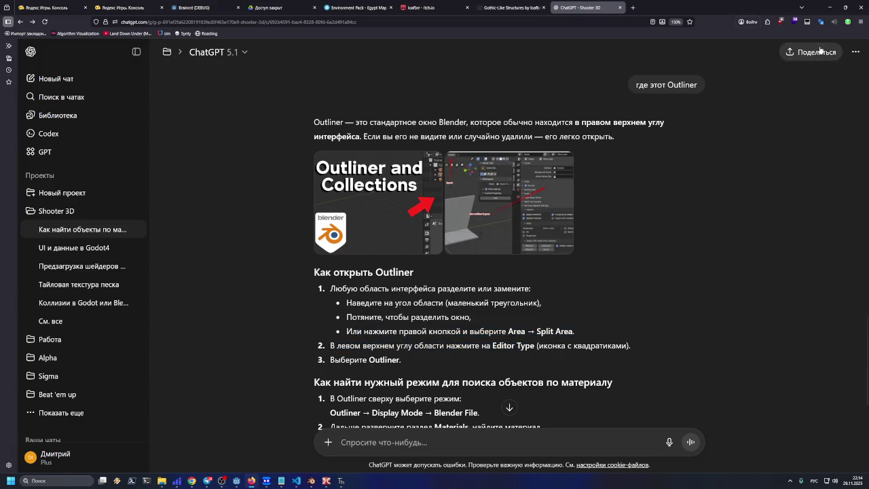
key(alt+Tab)
Step: Cycle the top-right area through Properties, File Browser and Preferences editor types
click(723, 21)
click(724, 22)
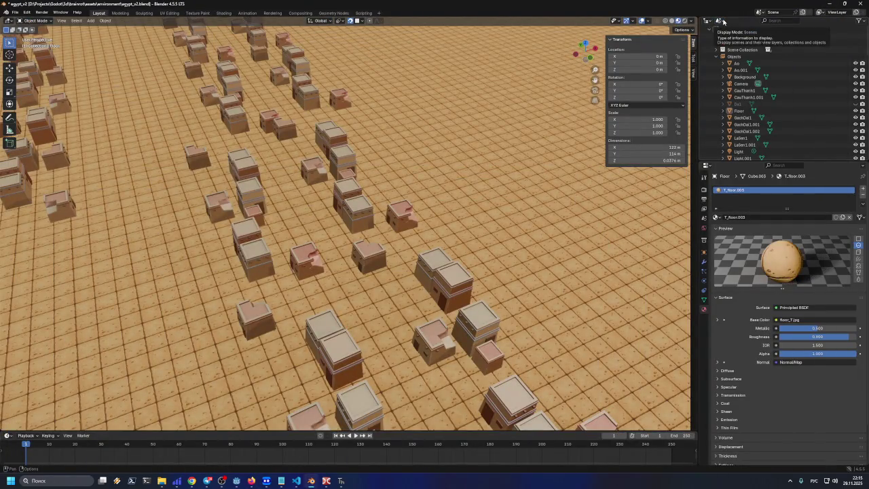
click(711, 22)
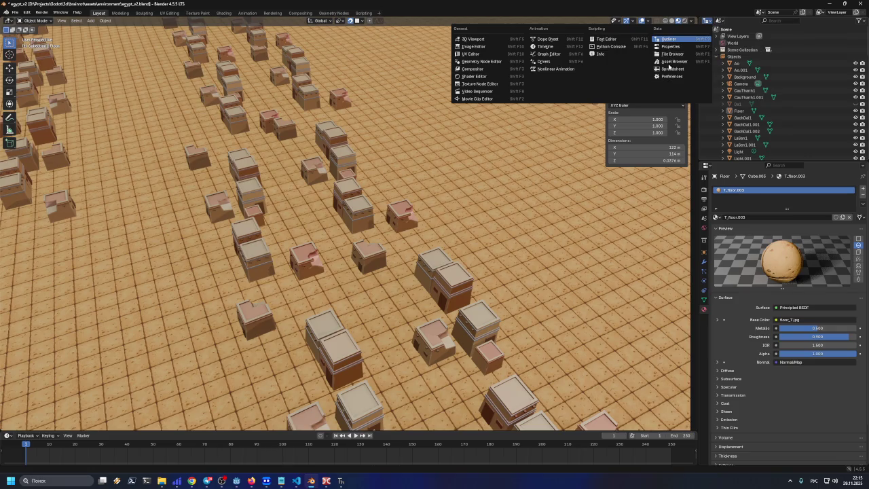
click(672, 46)
click(709, 21)
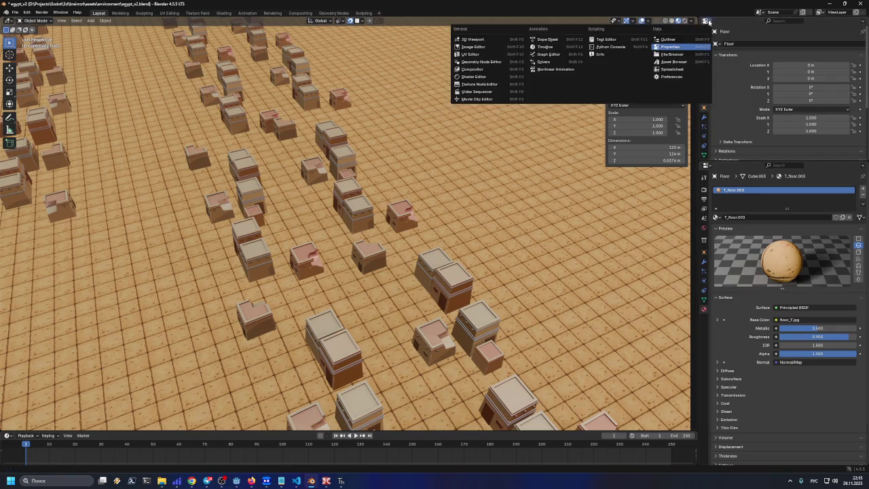
click(680, 56)
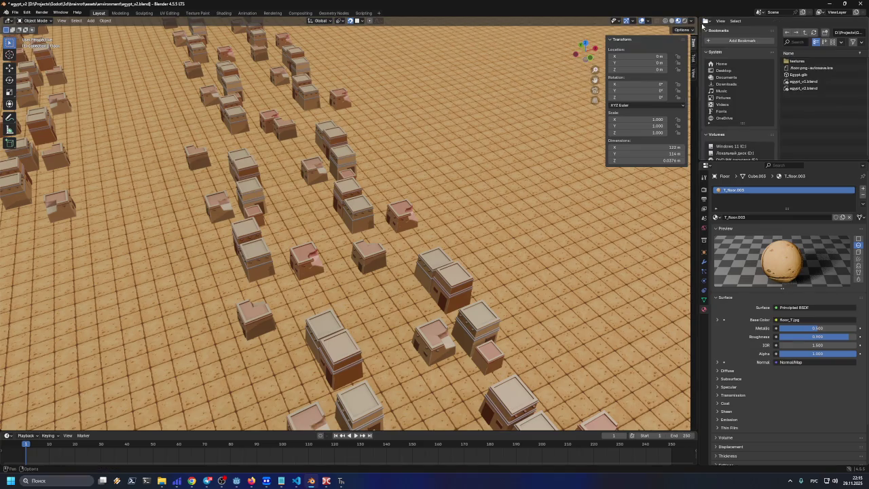
click(707, 22)
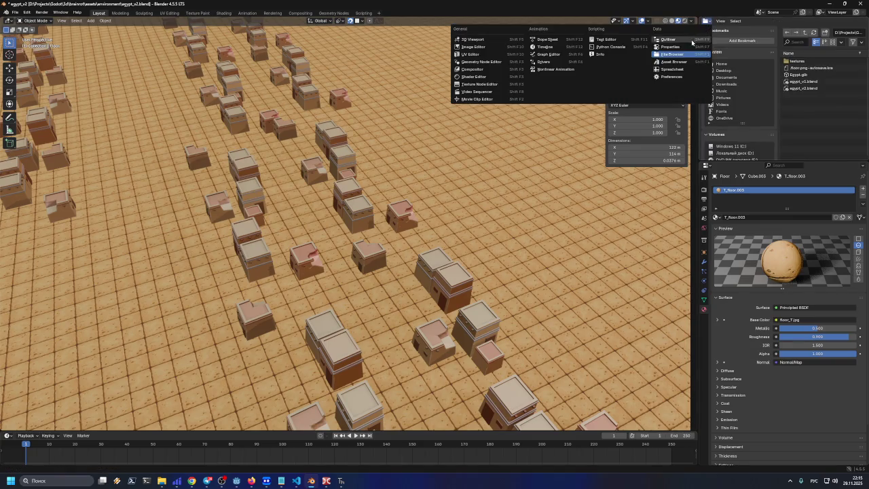
click(681, 78)
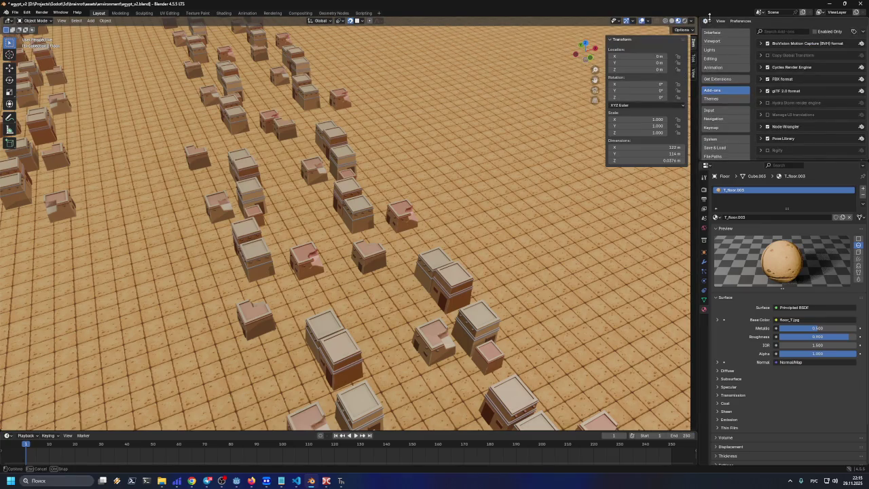
Step: Switch the area back to the Outliner after a brief Text Editor detour
click(707, 20)
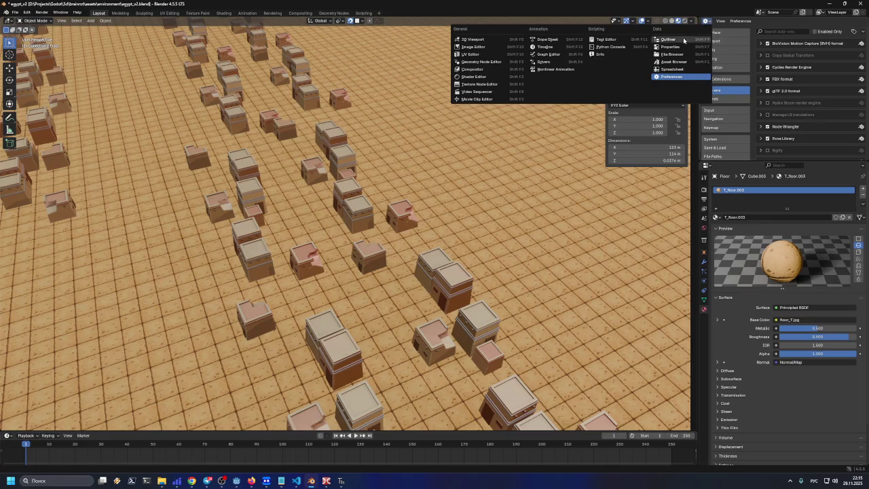
click(683, 37)
click(707, 21)
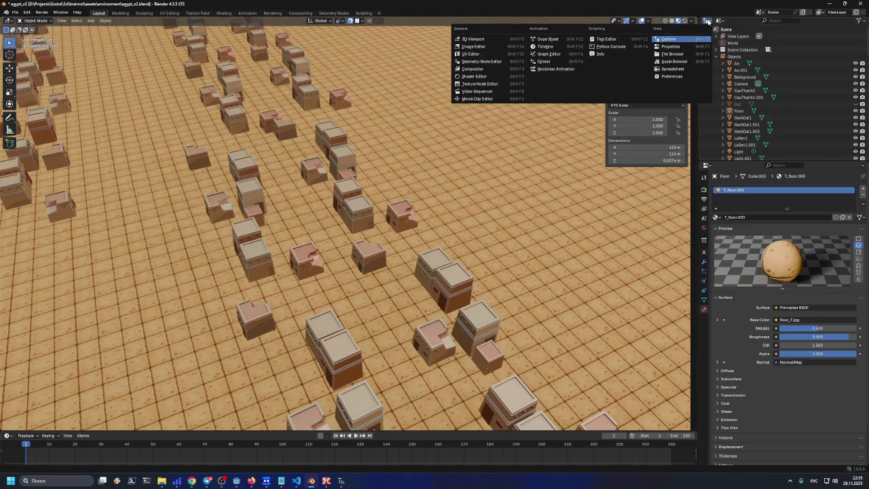
click(611, 39)
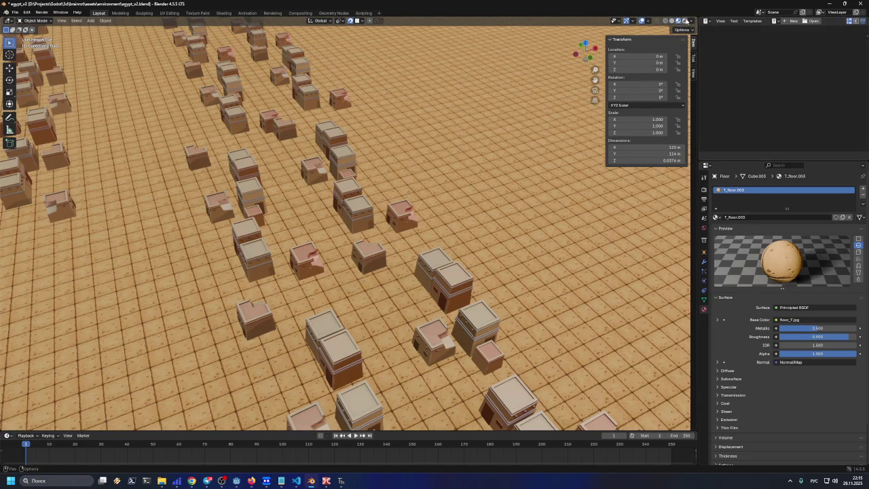
click(708, 21)
click(681, 41)
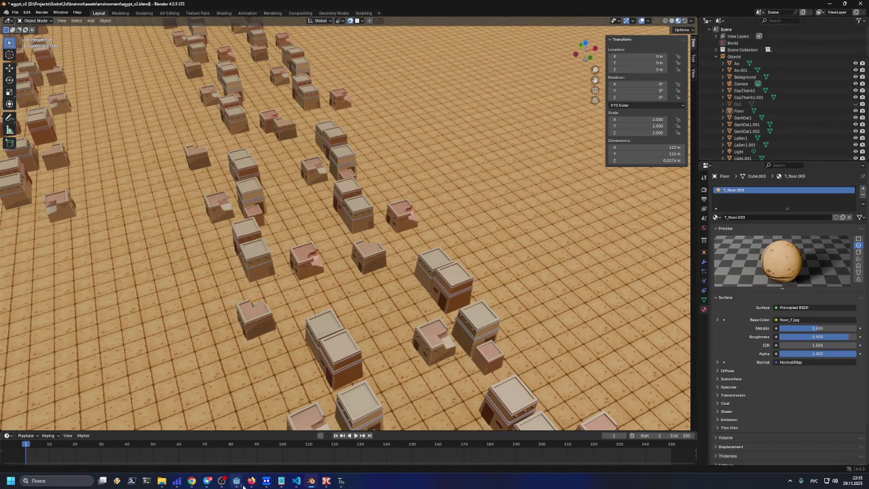
click(252, 481)
Step: Scroll up to section 1, highlight 'Display Mode: Blender File', and minimize the browser
scroll(427, 321, up, 5)
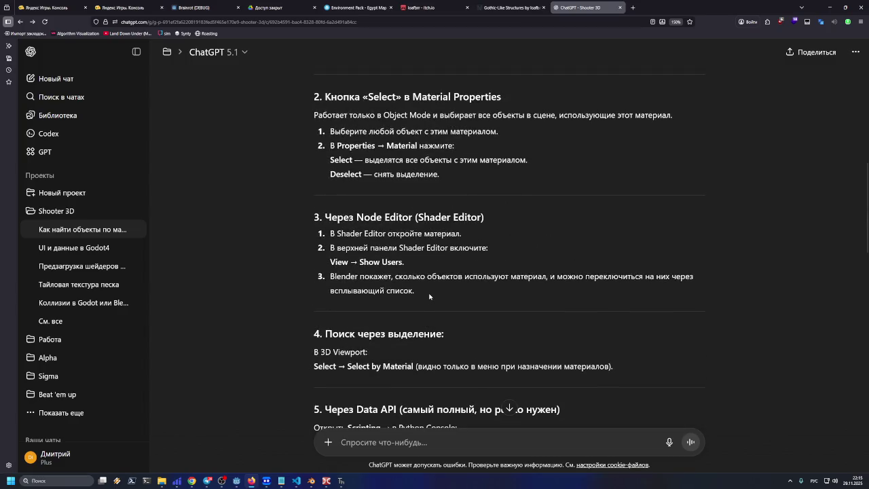
scroll(332, 248, up, 3)
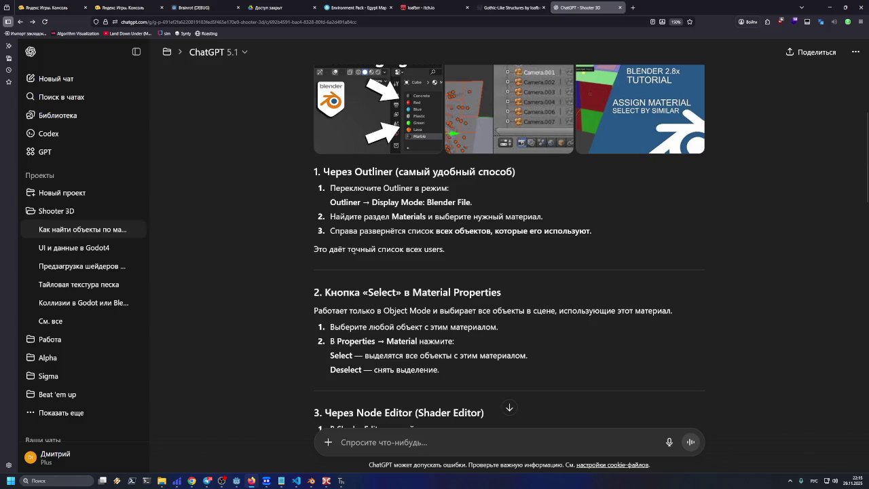
drag(335, 188, 448, 188)
drag(370, 202, 490, 202)
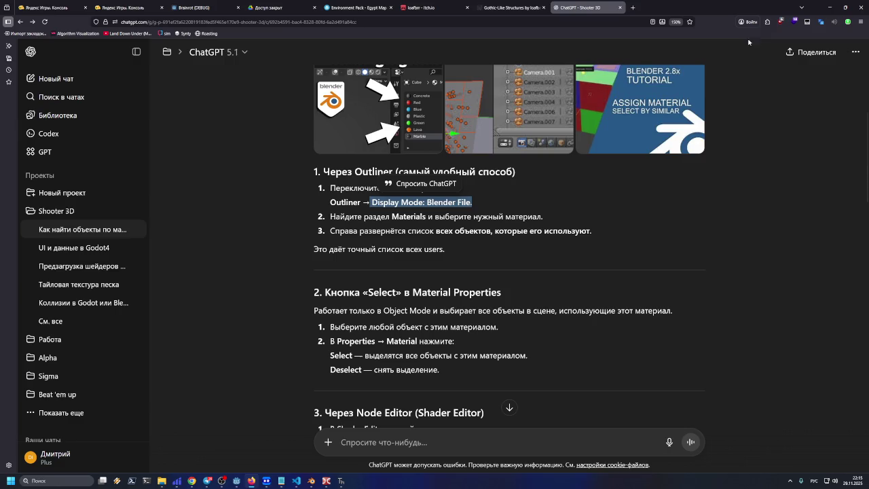
click(829, 7)
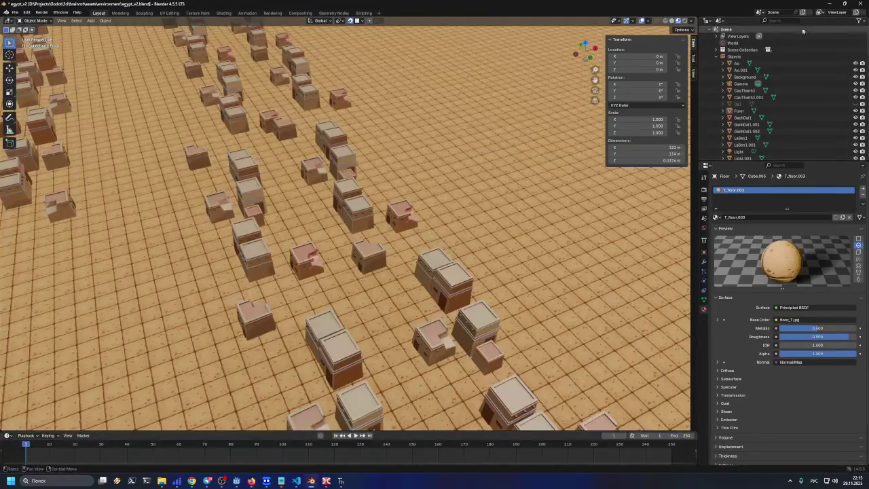
Step: Set the Outliner display mode to Blender File, then go back to ChatGPT
click(721, 23)
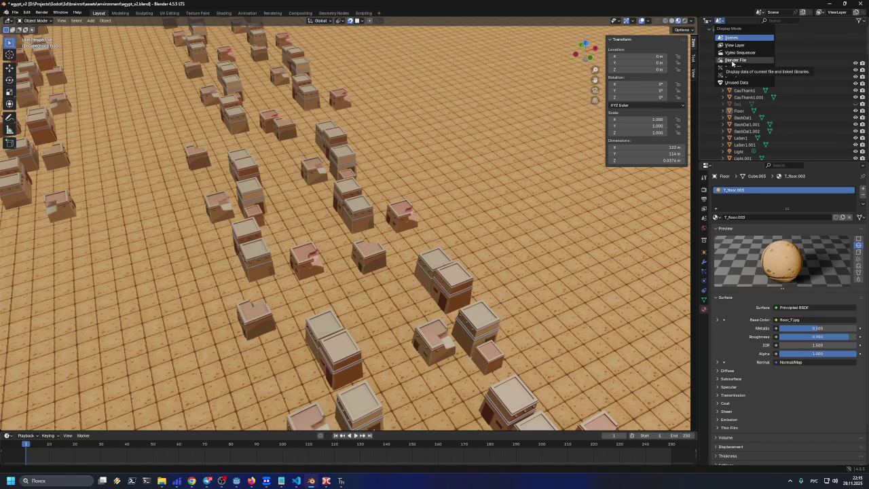
click(732, 60)
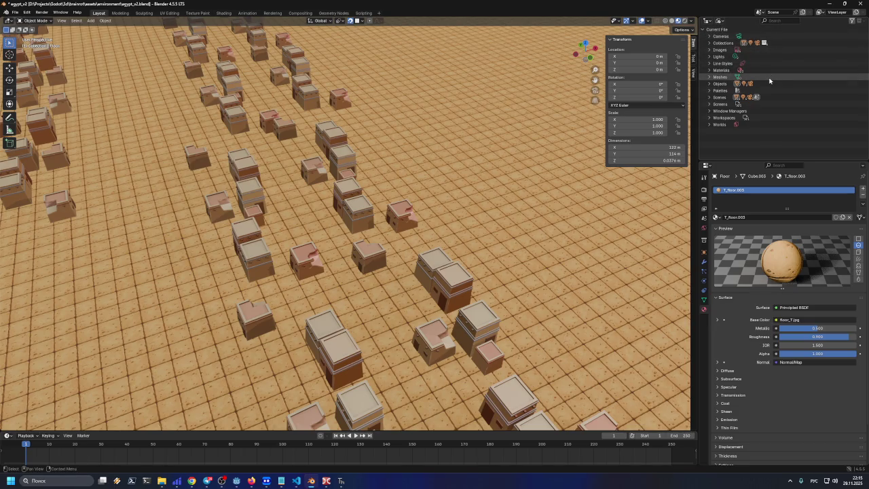
click(256, 481)
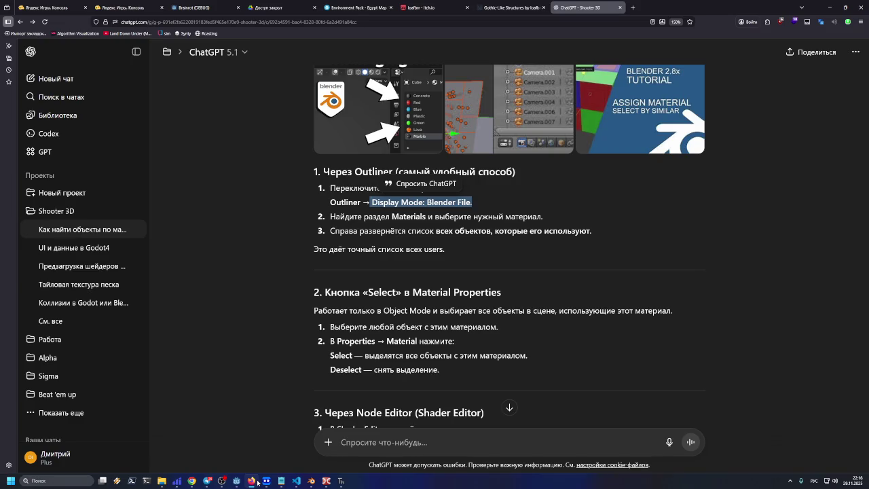
Step: Expand the Materials category and open the actions for the Light_S0 material
click(257, 482)
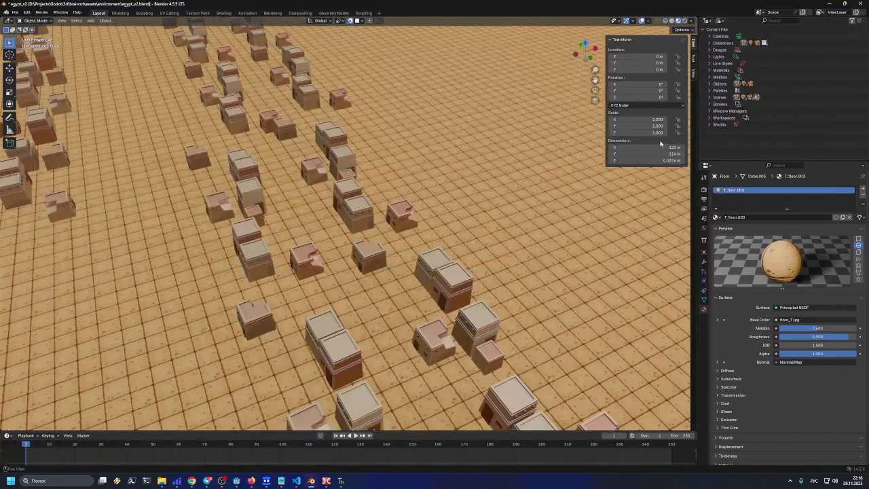
click(709, 71)
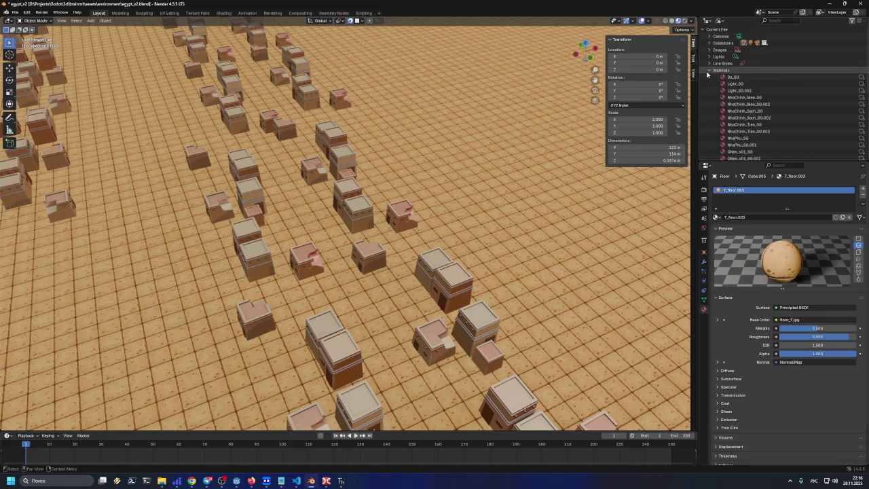
click(735, 85)
scroll(506, 236, down, 15)
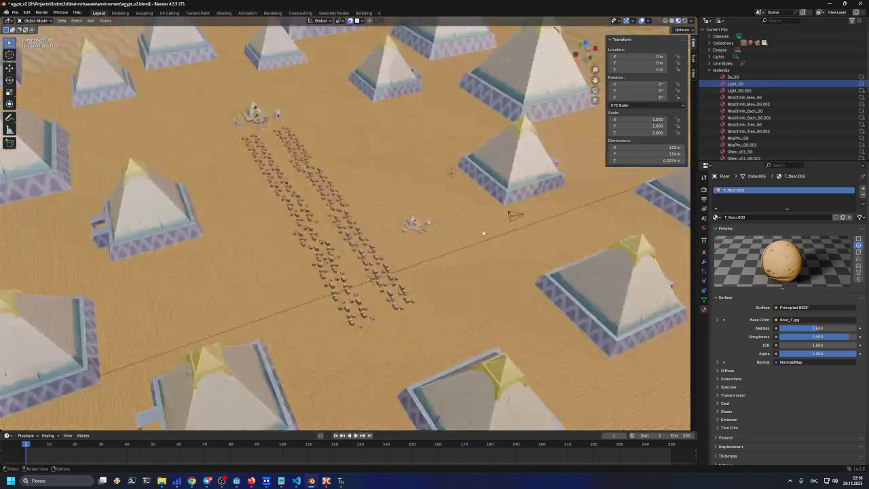
right_click(722, 84)
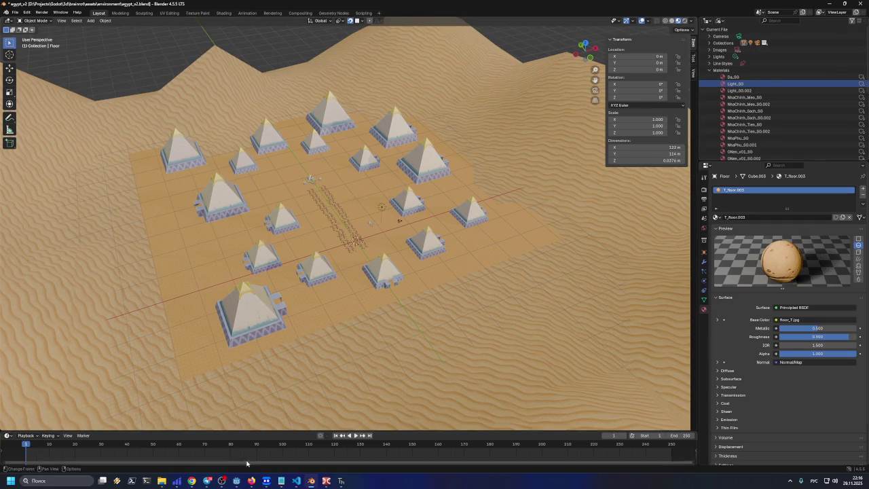
Step: Check ChatGPT's step 3 about listing a material's users, then select Light_S0.002
key(alt+Tab)
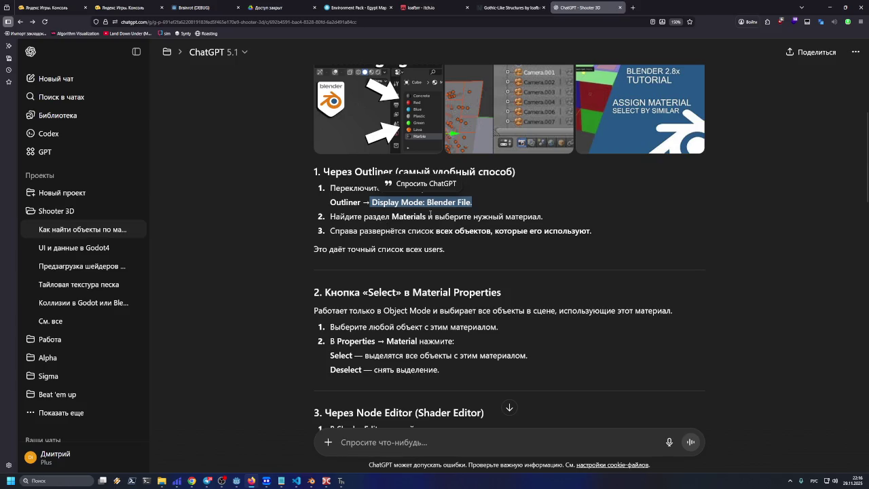
drag(334, 231, 589, 231)
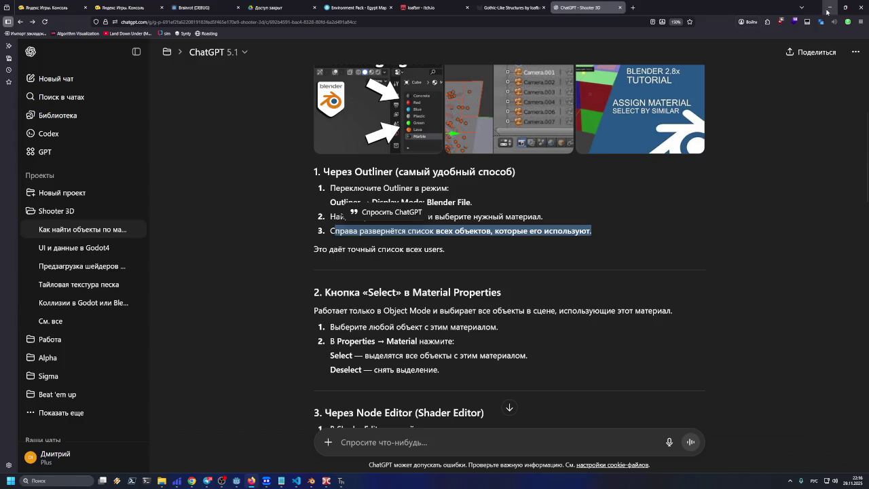
click(829, 7)
click(744, 90)
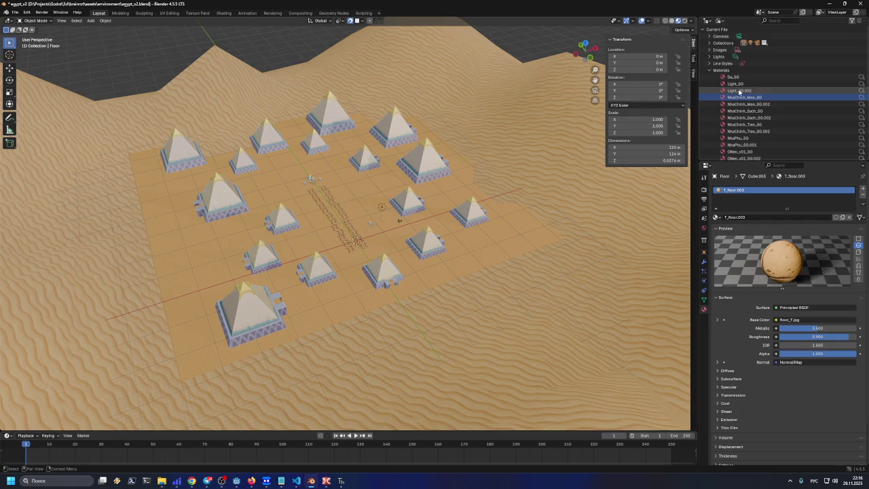
Step: Use Select Linked on Light_S0.002 to select every object using it
key(Down)
key(Down)
key(Down)
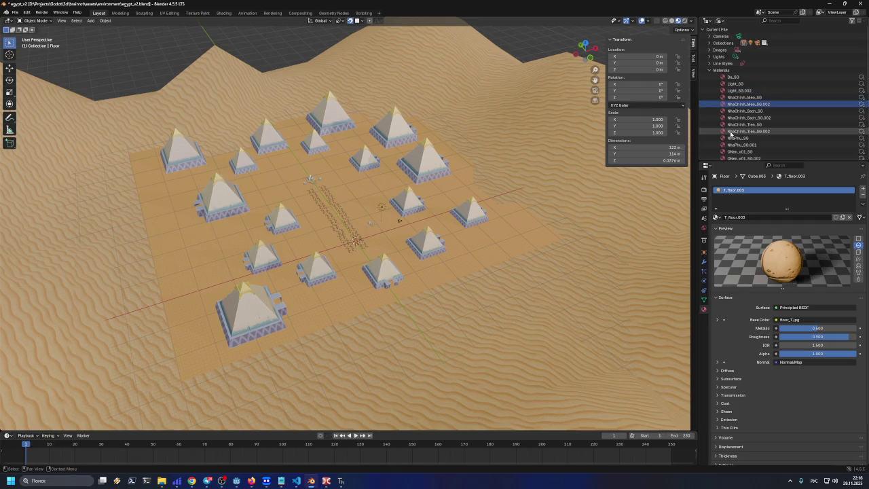
key(Up)
key(Up)
key(Up)
click(726, 91)
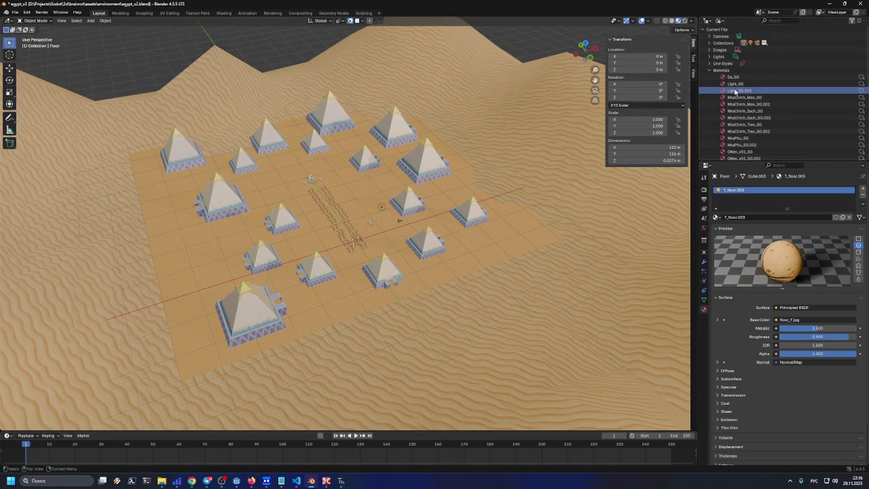
right_click(737, 91)
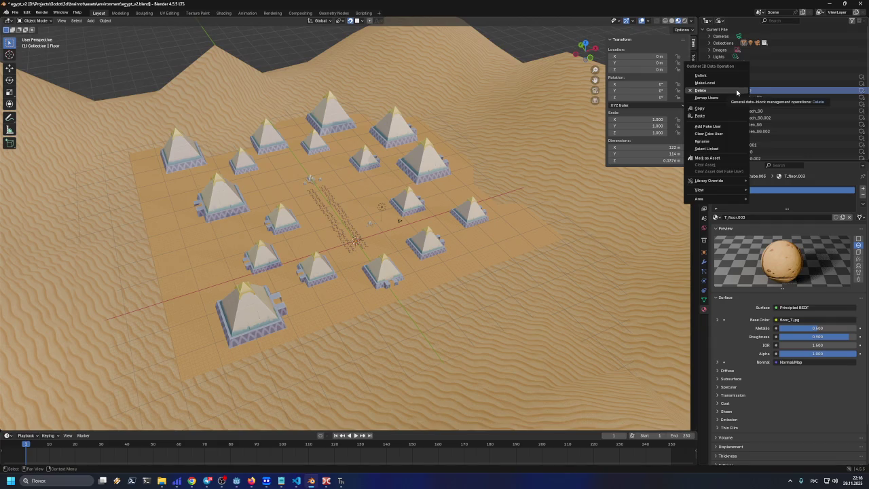
click(725, 149)
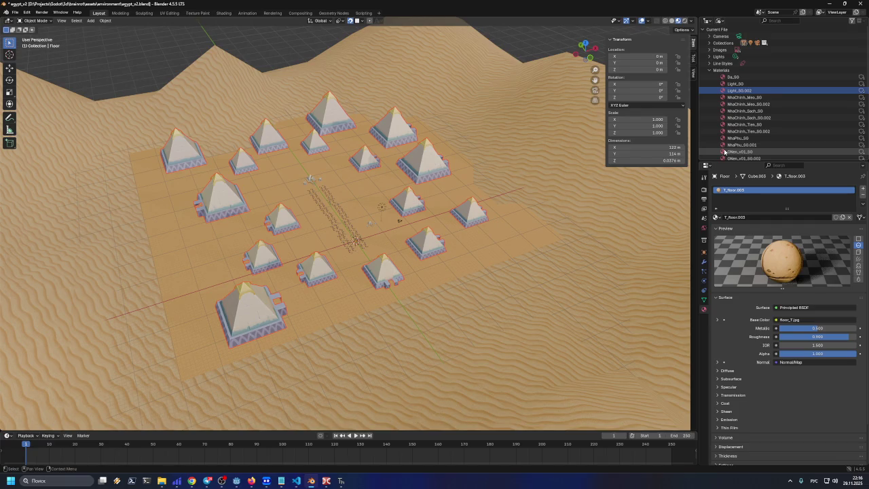
Step: Make Background the active object and reveal it with View > Show Active
right_click(742, 93)
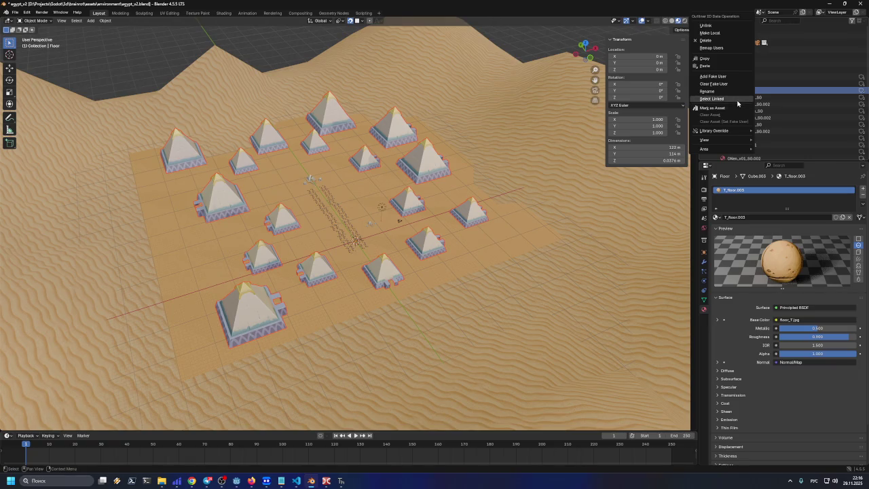
mouse_move(733, 131)
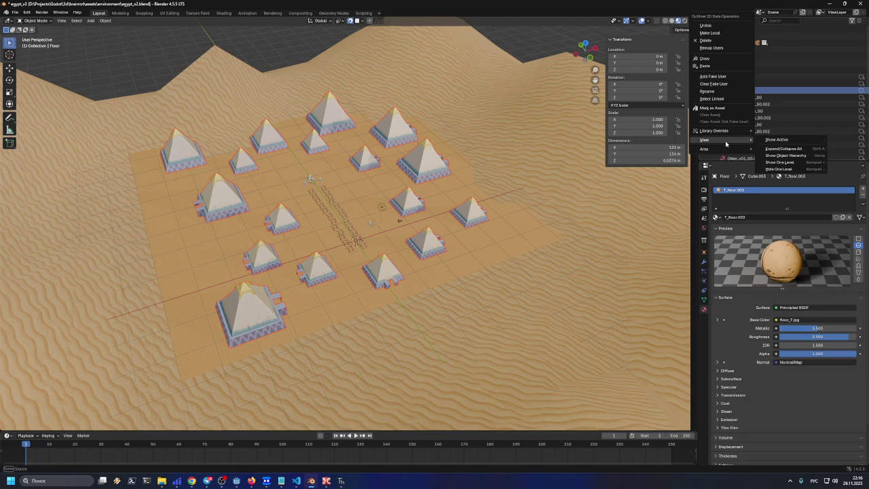
click(650, 169)
right_click(720, 98)
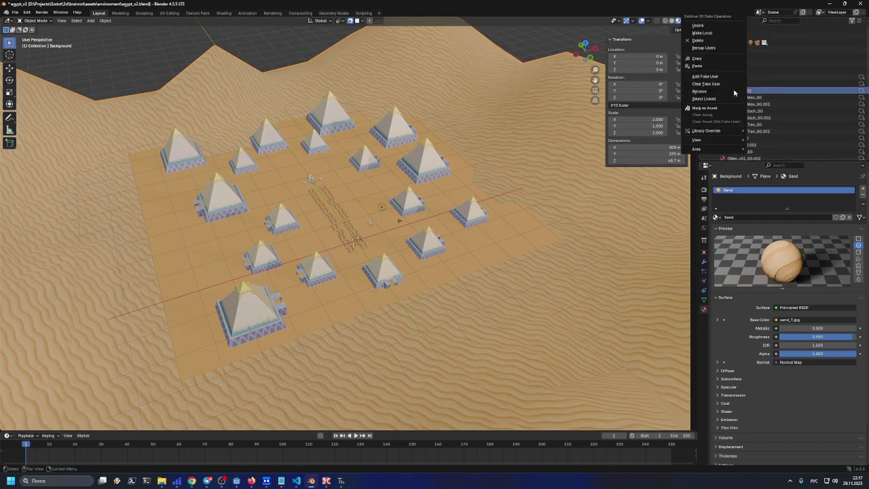
mouse_move(717, 141)
mouse_move(717, 141)
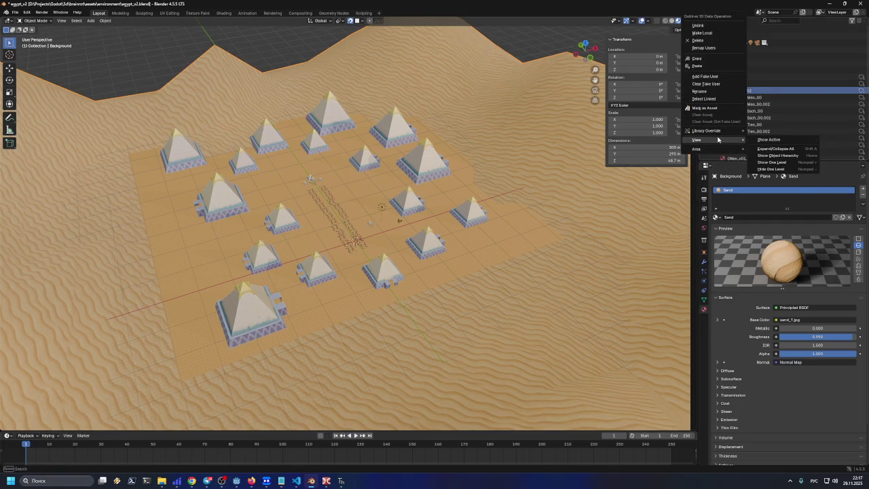
click(760, 136)
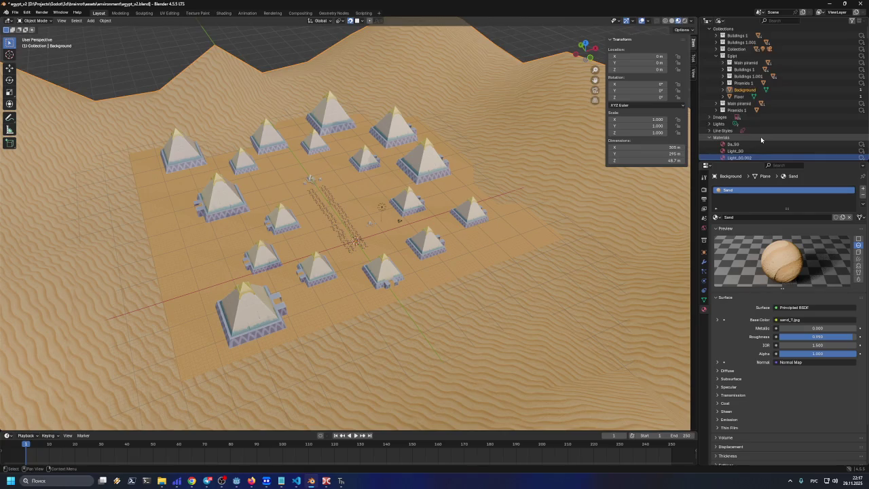
Step: Reselect Light_S0.002 and toggle the Background entry's children open and closed
scroll(770, 129, up, 2)
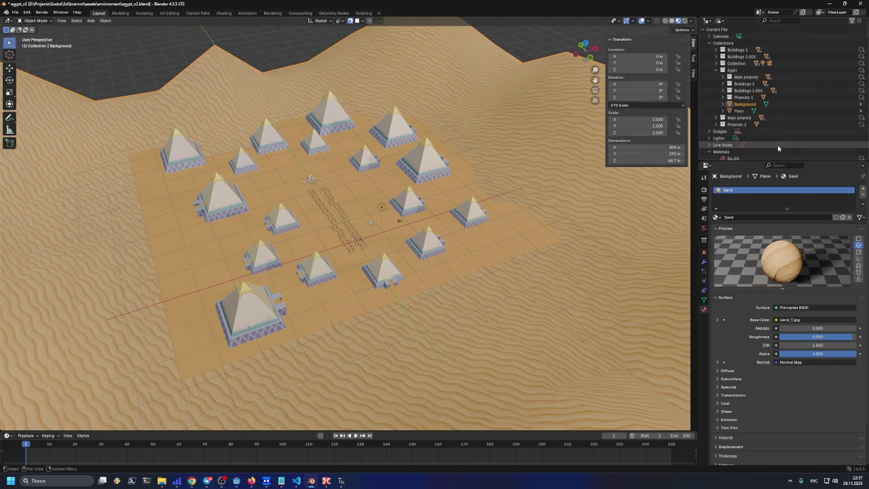
scroll(753, 116, down, 5)
click(731, 92)
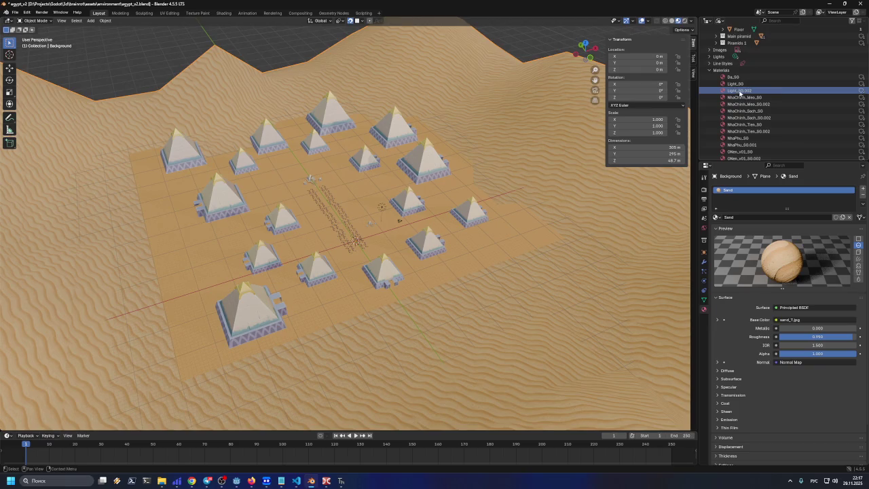
scroll(742, 96, up, 3)
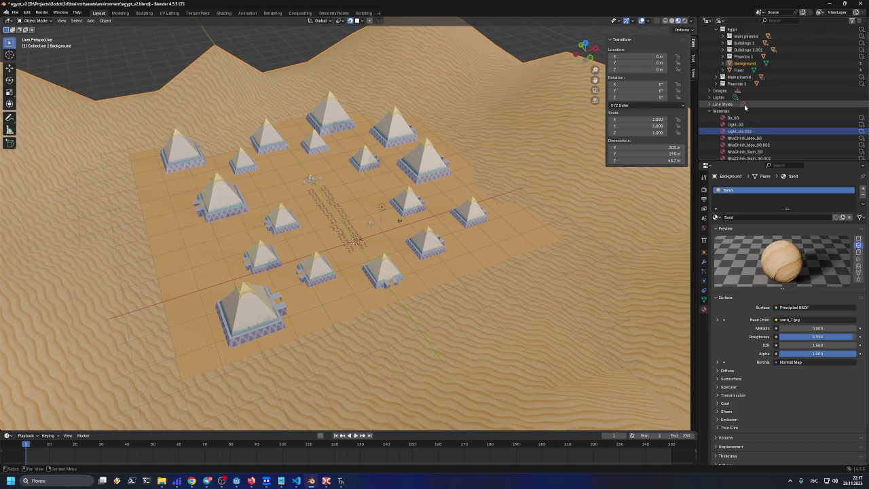
click(723, 64)
click(723, 64)
click(723, 64)
click(723, 64)
Step: Expand the tree one level to reveal images such as Light_Base_color_1
right_click(720, 132)
mouse_move(719, 142)
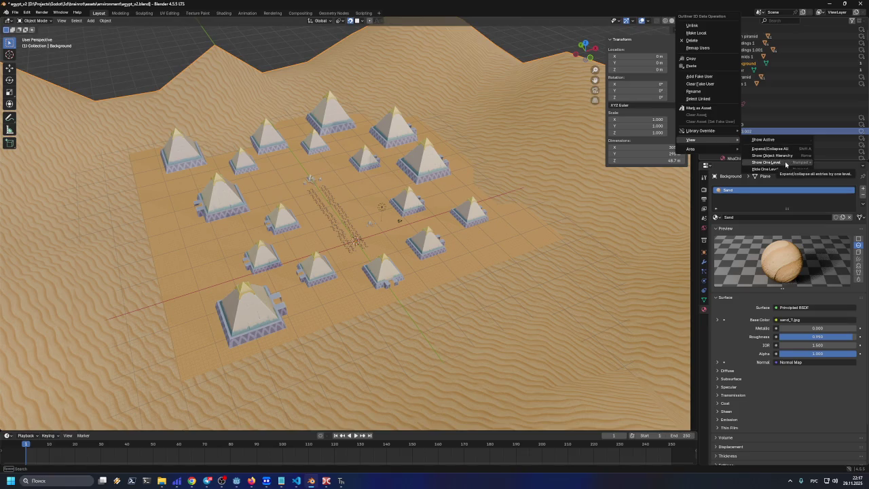
click(786, 165)
scroll(774, 124, down, 3)
scroll(773, 124, up, 2)
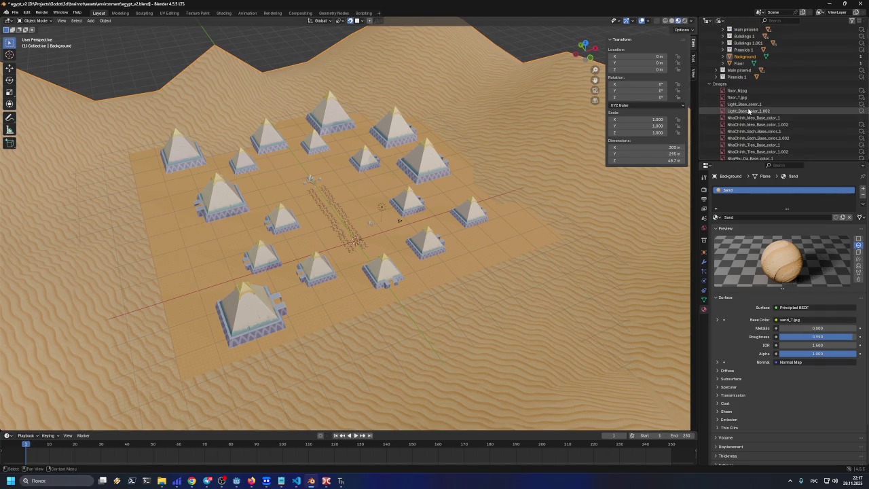
right_click(749, 104)
click(766, 113)
Step: Expand the full tree to inspect object materials like NhaPhu_SG.001, then collapse it
scroll(755, 117, down, 5)
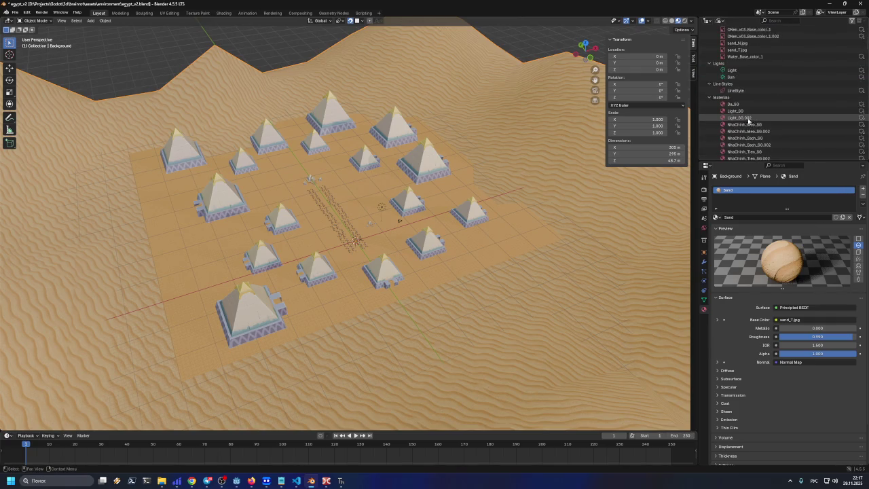
scroll(749, 121, up, 1)
scroll(739, 115, up, 5)
right_click(743, 115)
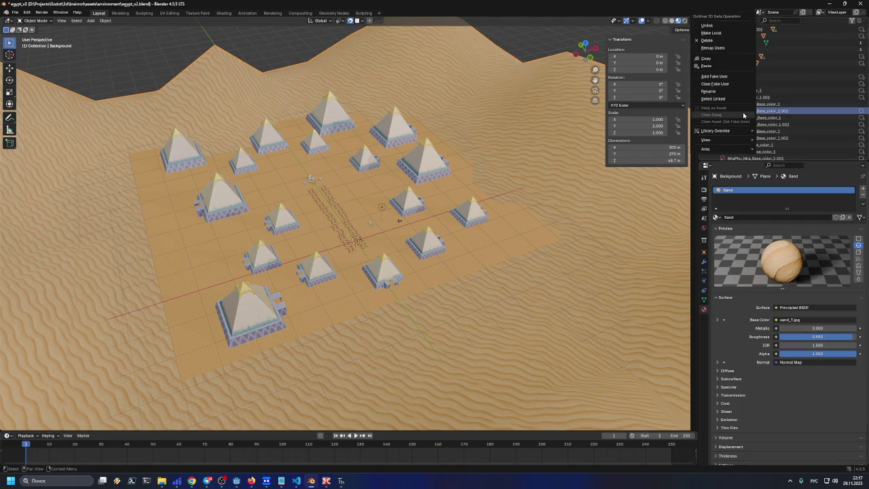
mouse_move(746, 139)
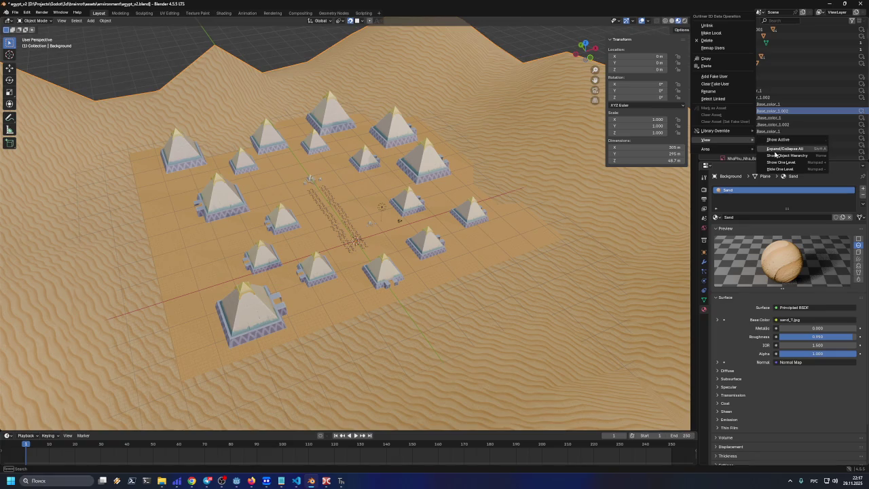
click(779, 149)
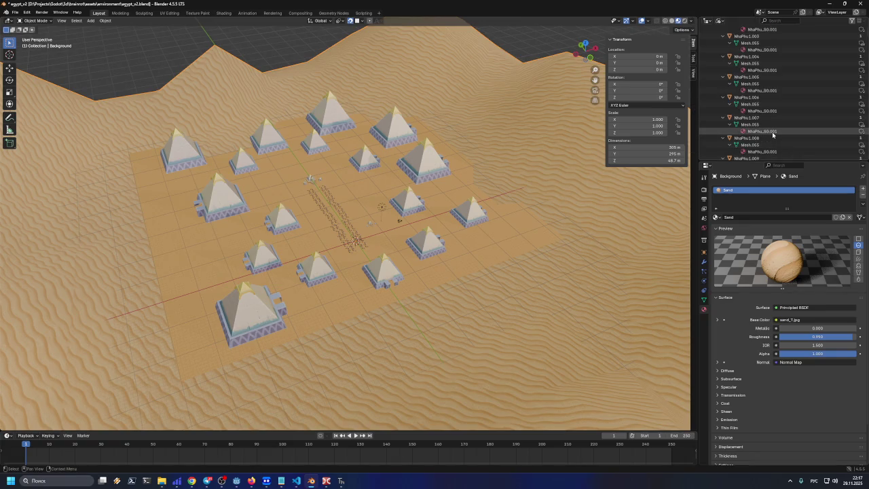
right_click(747, 111)
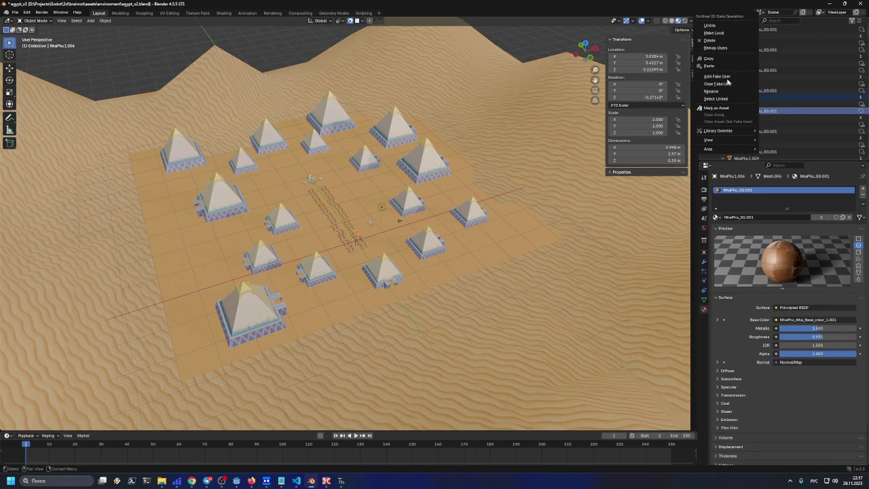
mouse_move(724, 142)
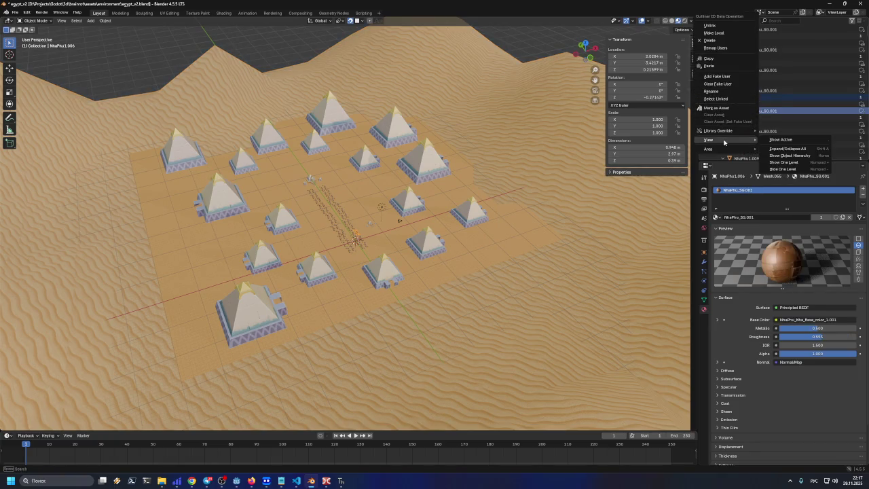
click(780, 139)
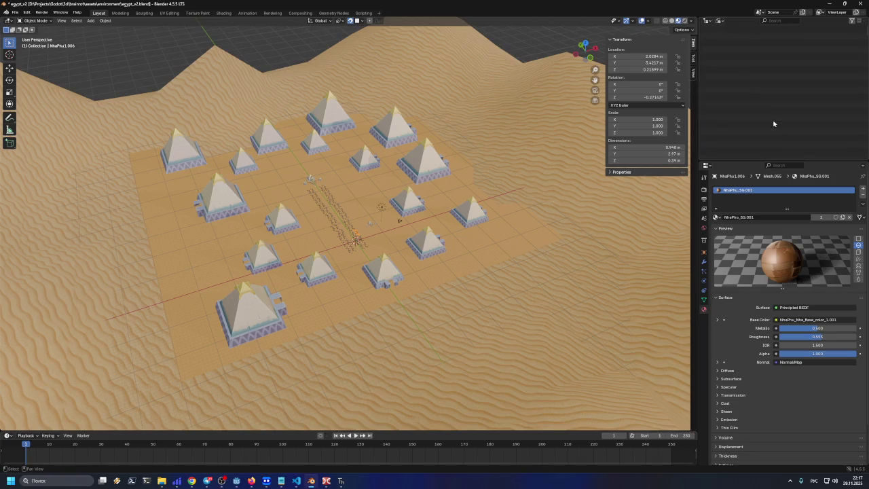
Step: In Blender File mode, give Light_SG a fake user and select ONen_v01_SG.002, then bring Double Commander forward
click(709, 20)
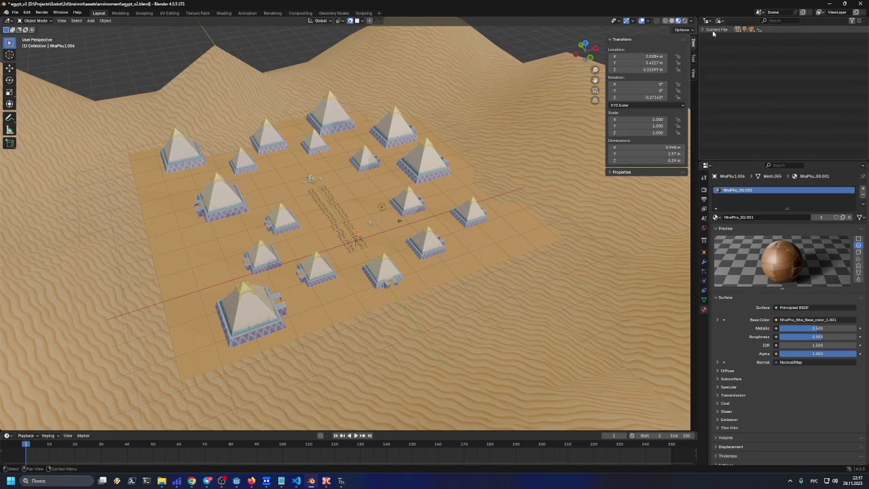
click(704, 29)
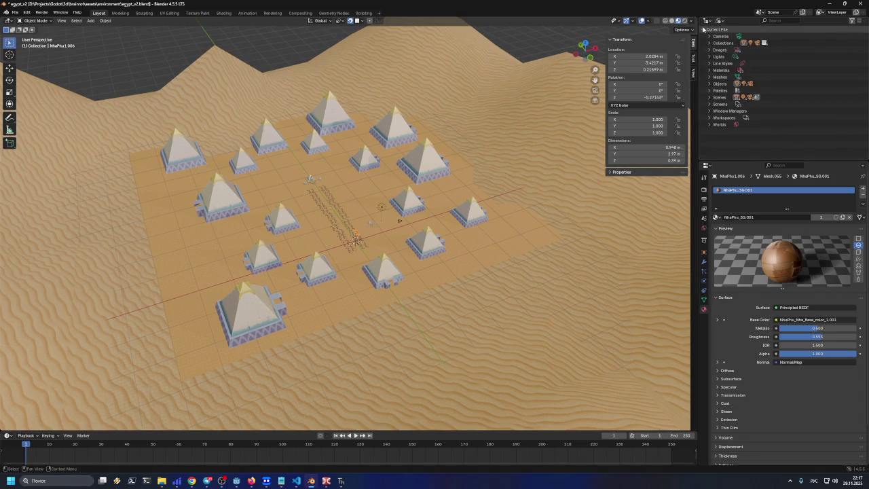
click(709, 71)
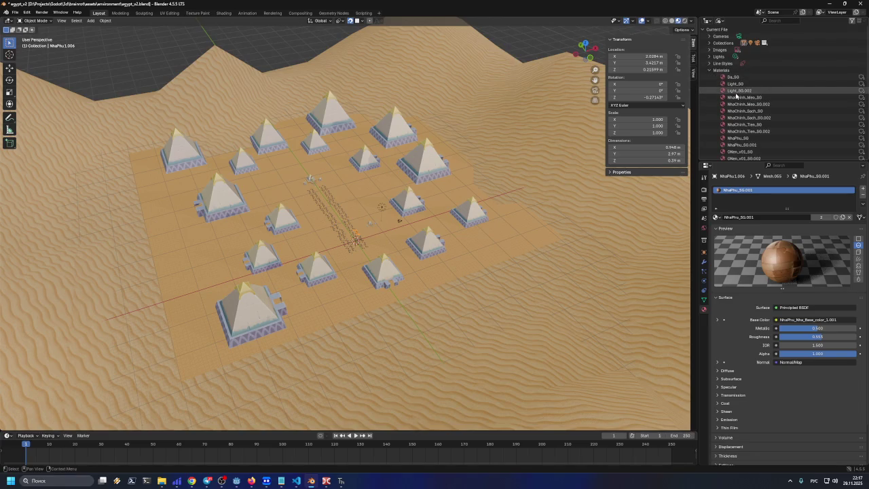
click(734, 84)
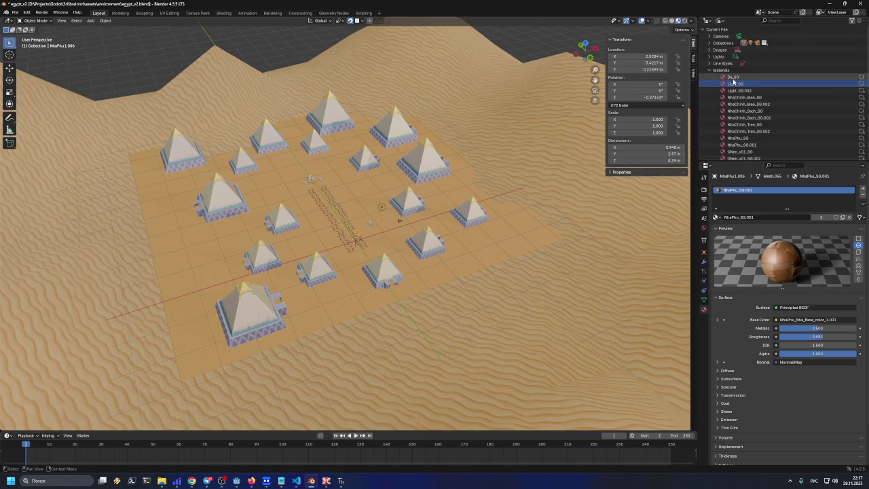
right_click(735, 83)
click(739, 80)
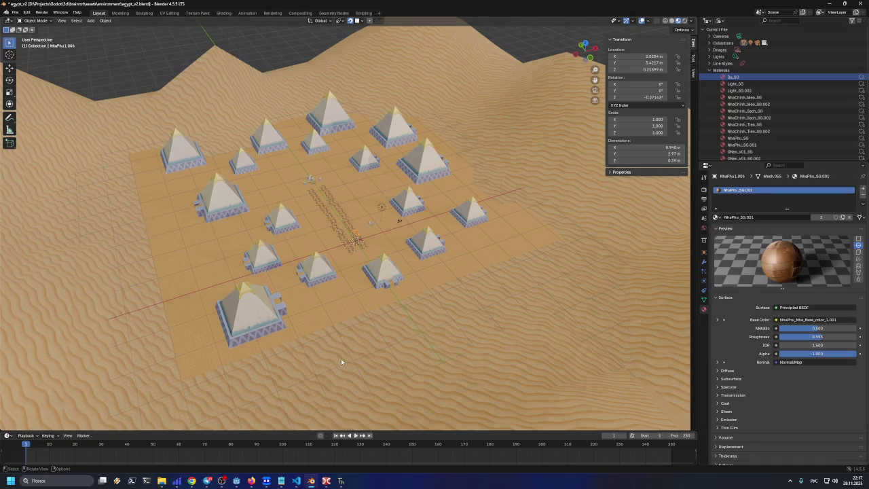
scroll(760, 146, down, 4)
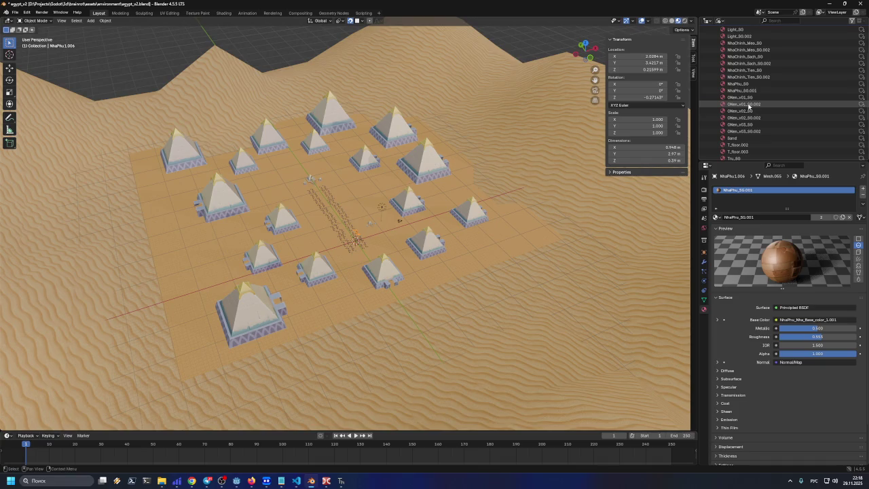
click(747, 104)
double_click(616, 3)
click(327, 481)
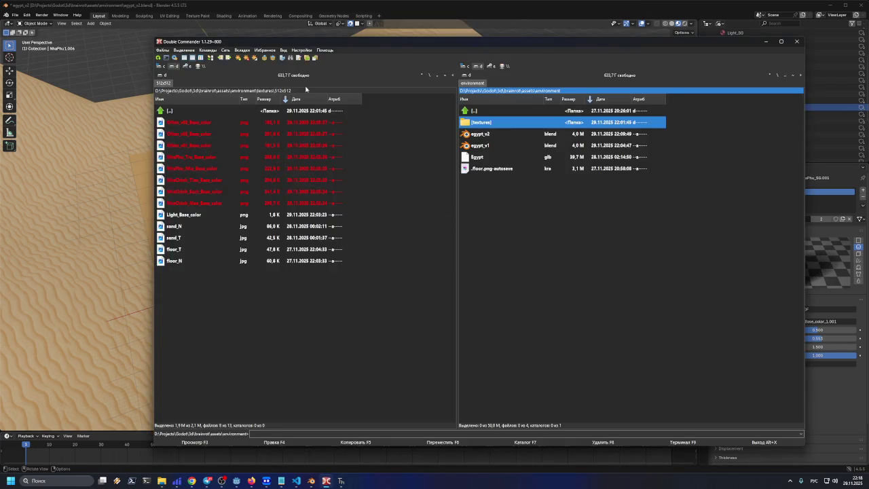
Step: Move Double Commander aside, check ONen_v01_Base_color's file details, and return to Blender
mouse_move(373, 44)
mouse_down()
mouse_move(440, 318)
mouse_move(401, 170)
mouse_move(425, 155)
mouse_up()
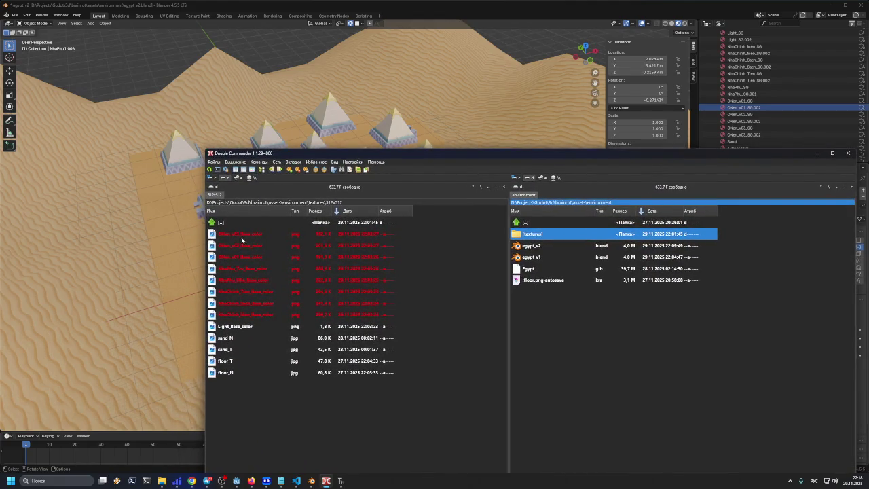
click(230, 262)
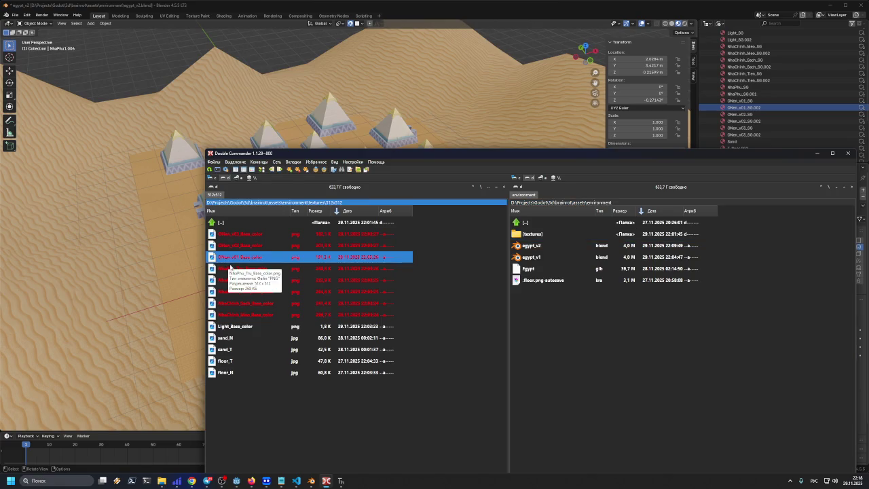
click(752, 105)
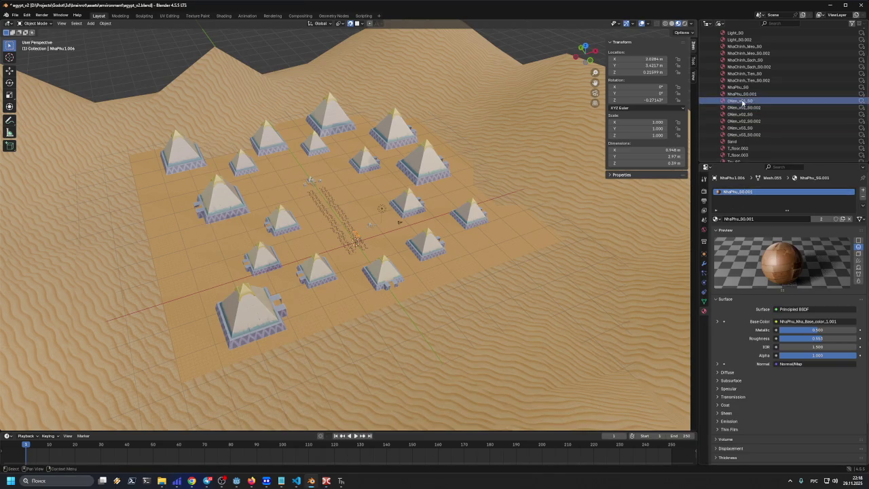
Step: Select Linked for ONen_v01_SG and ONen_v01_SG.002, frame them, then pick the small pyramid
right_click(746, 103)
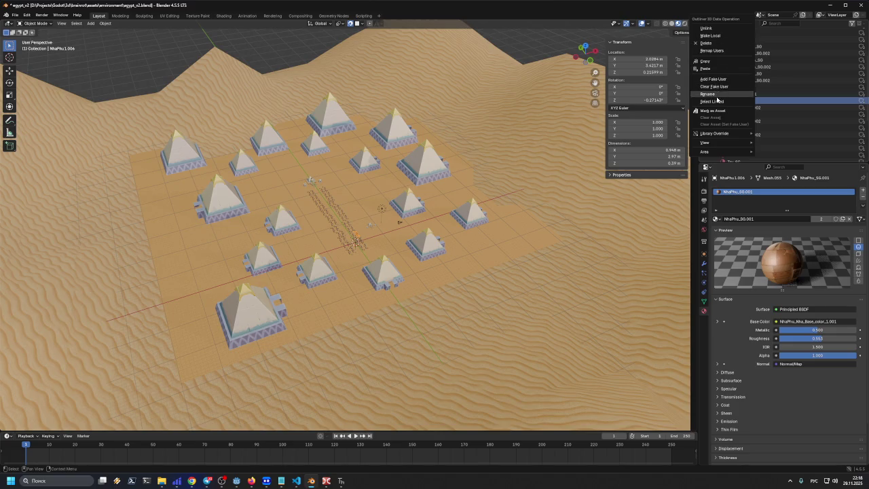
click(718, 102)
key(KP_Decimal)
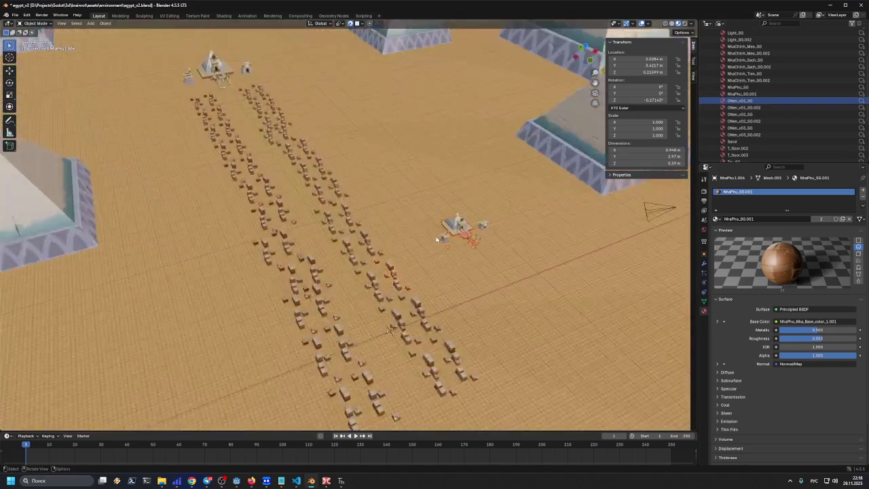
scroll(437, 239, down, 6)
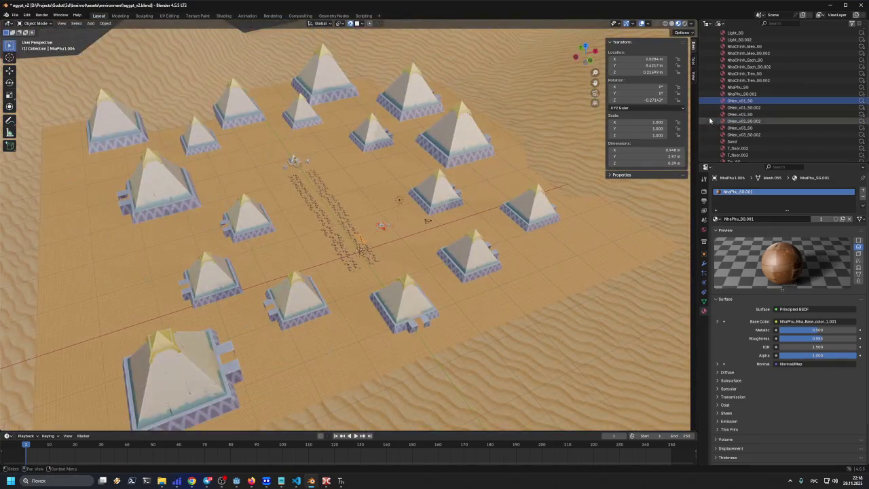
right_click(728, 108)
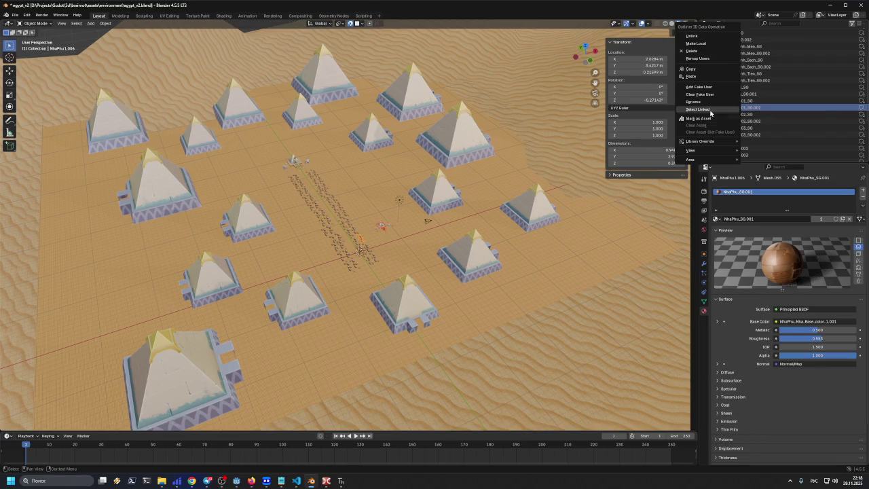
click(710, 111)
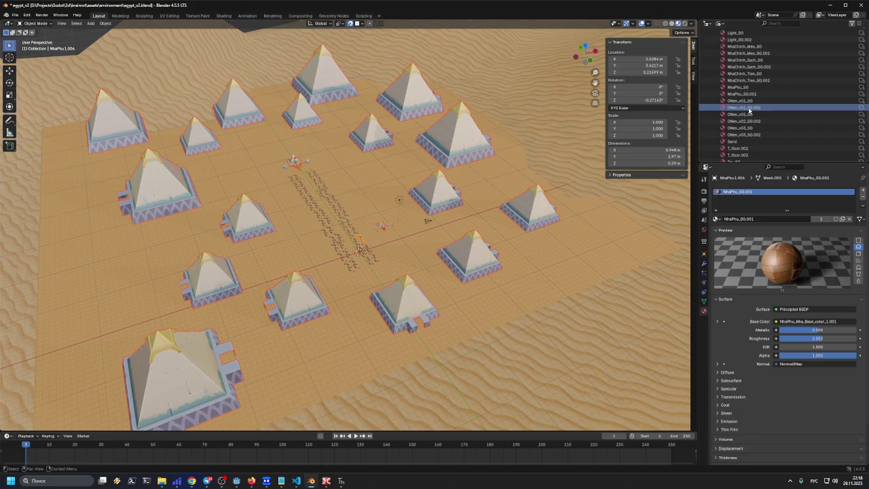
scroll(361, 235, up, 5)
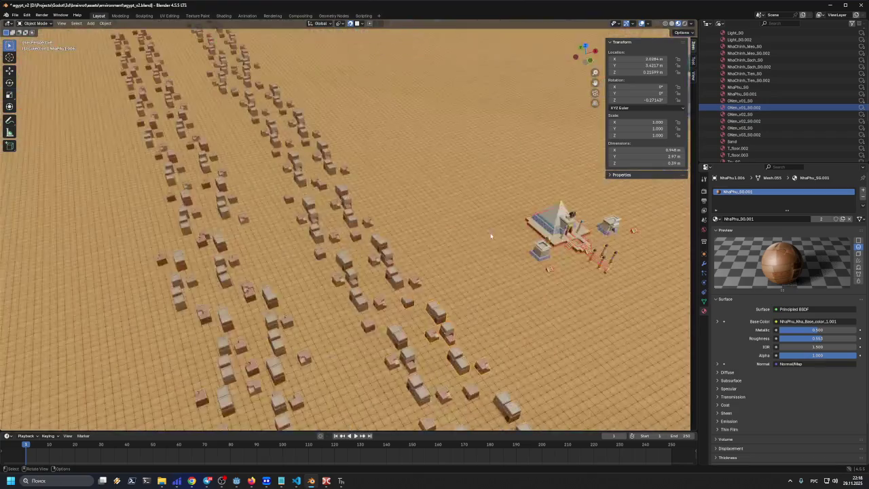
click(549, 229)
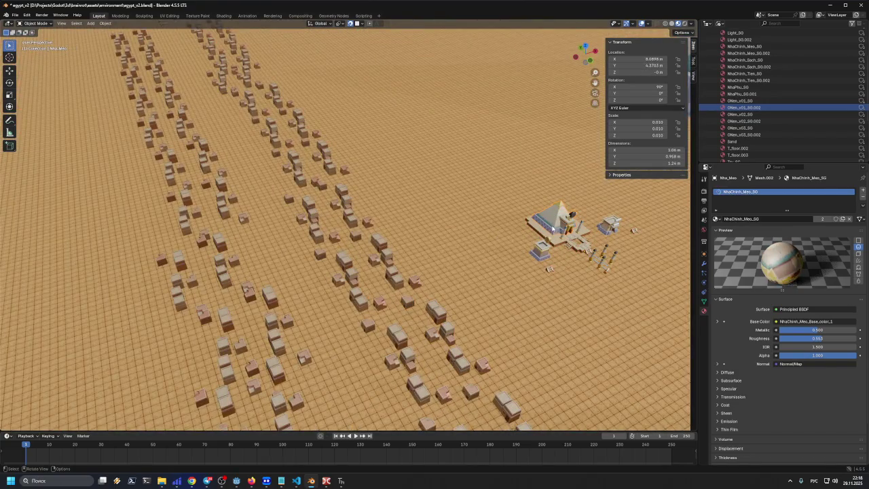
Step: Try moving, then duplicating the small pyramid, and undo the duplicate
scroll(552, 228, down, 5)
scroll(521, 228, up, 5)
key(ctrl)
key(g)
right_click(455, 224)
right_click(555, 217)
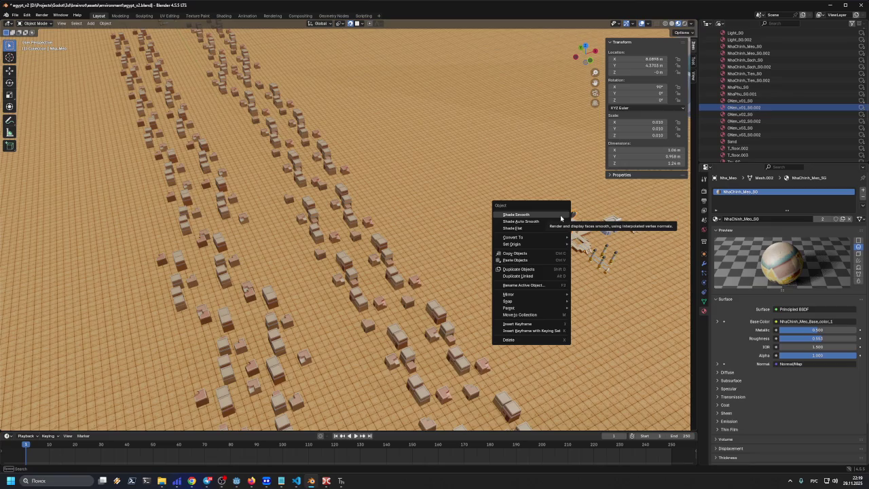
click(563, 268)
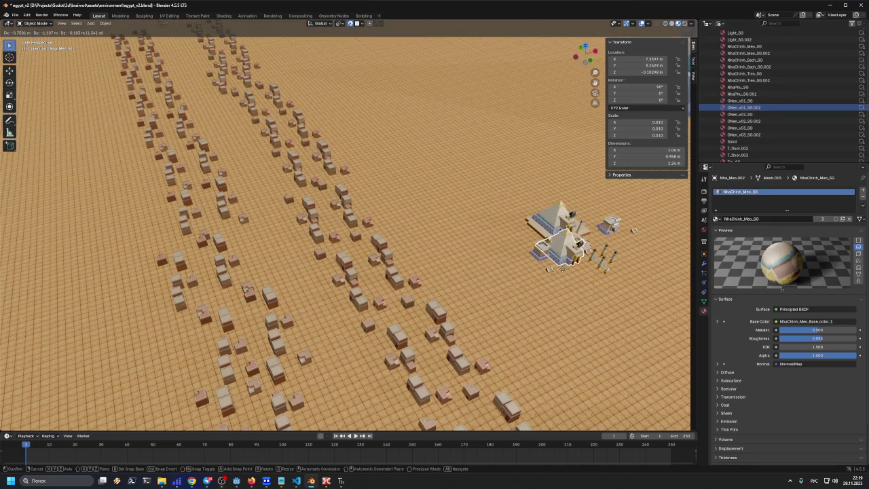
click(514, 286)
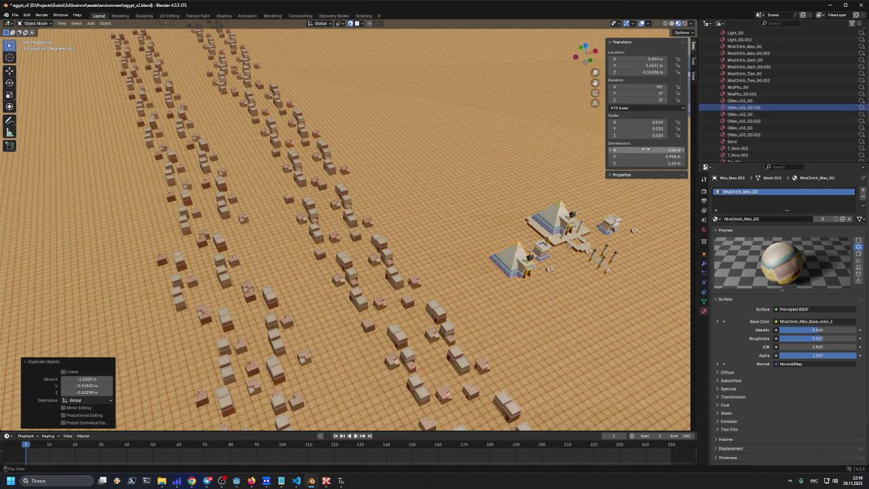
key(ctrl+z)
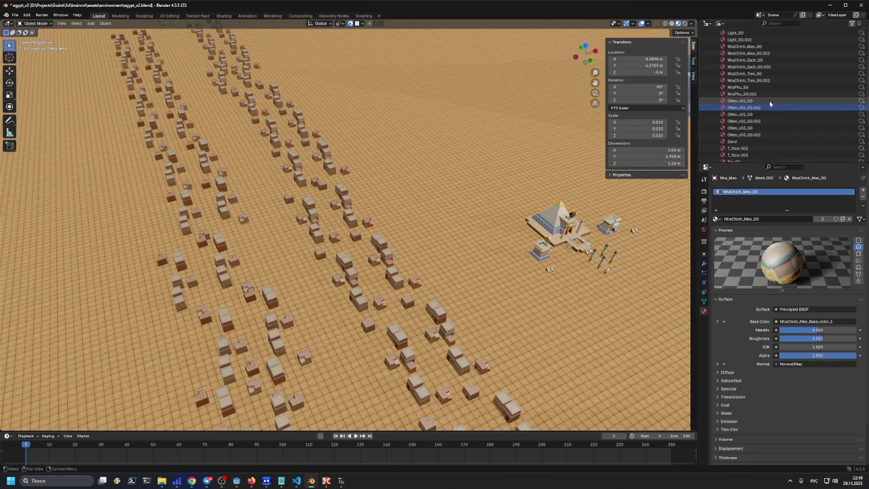
Step: Save the file, then try Alt+D and Shift+D copies of the pyramid house, undoing both
key(ctrl+s)
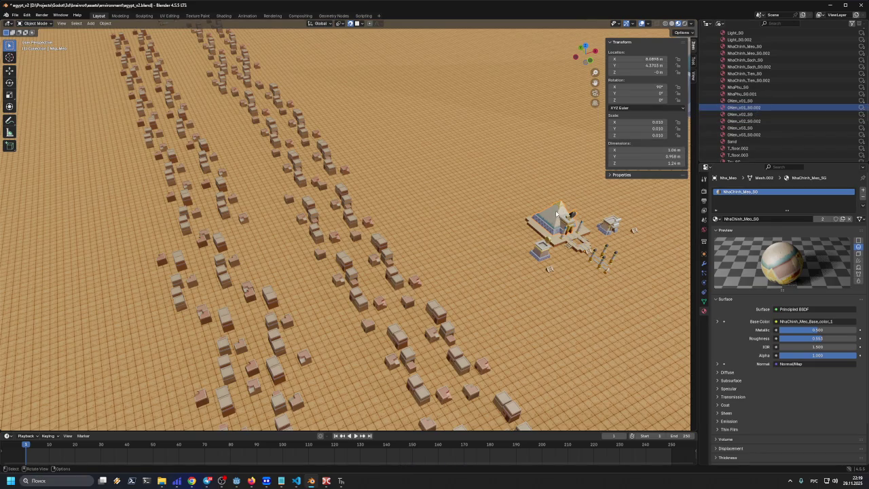
key(alt+d)
click(502, 205)
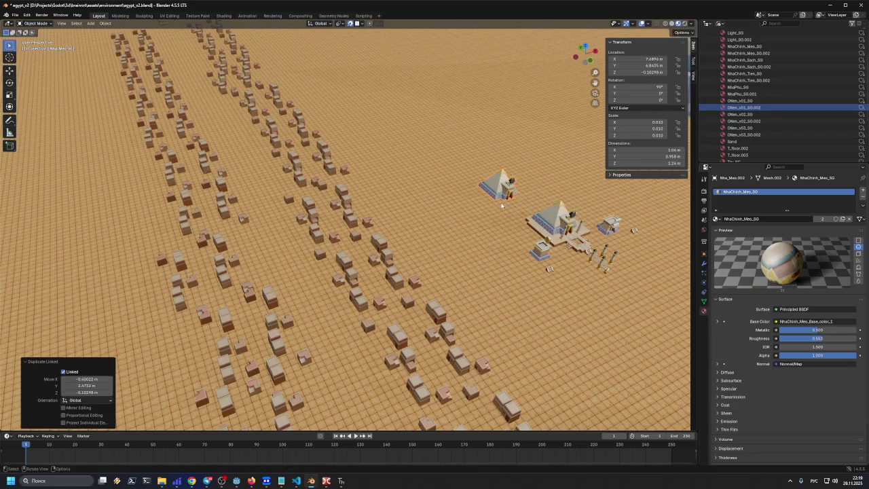
key(ctrl+z)
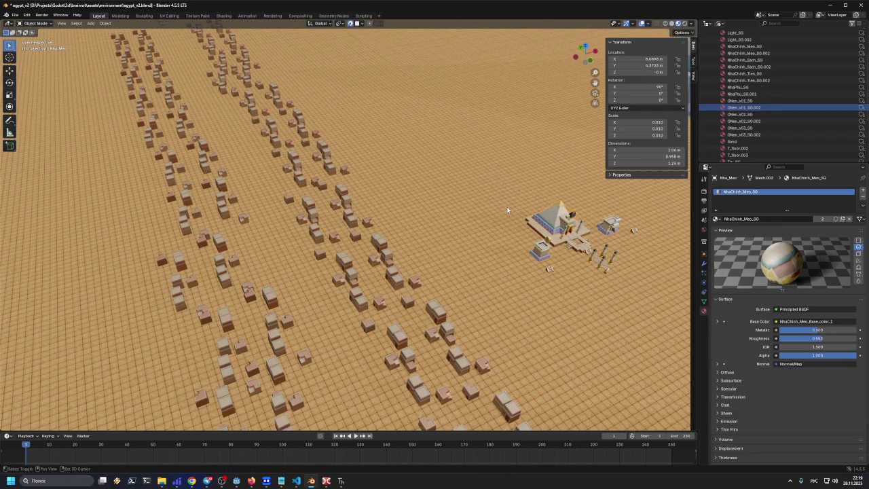
key(shift+d)
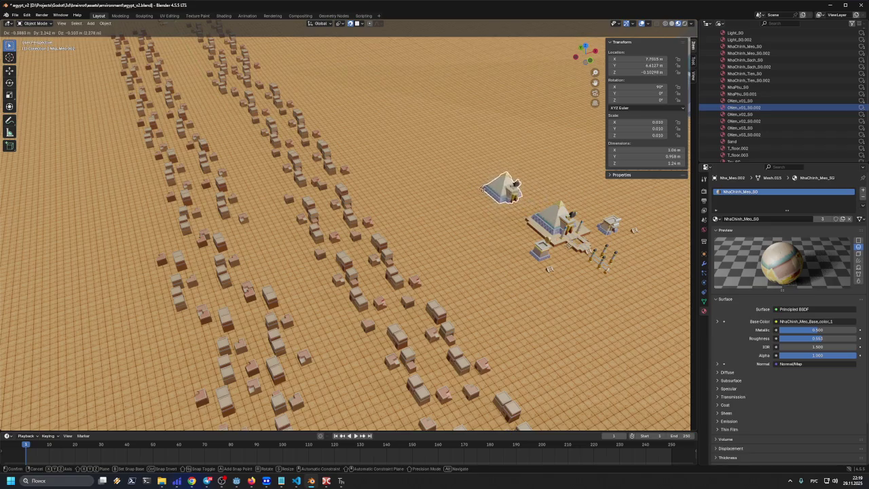
click(499, 228)
key(ctrl+z)
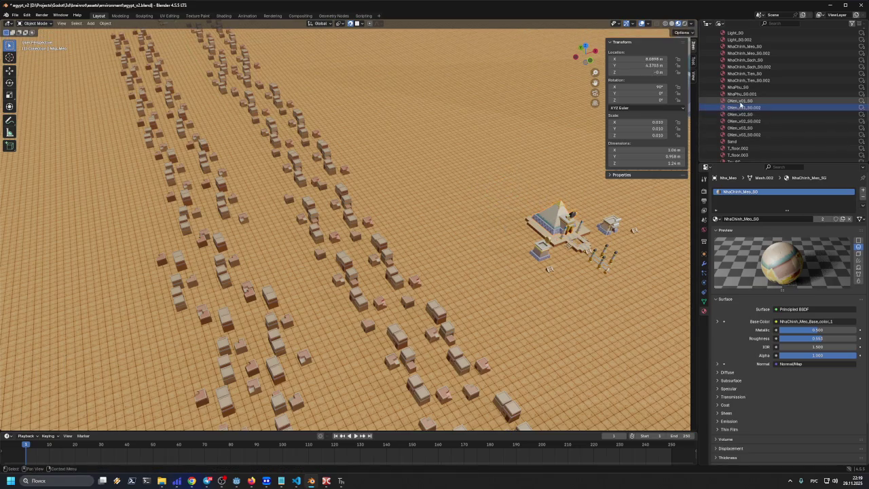
Step: Set the Outliner display mode to Unused Data, which shows an empty list
click(746, 107)
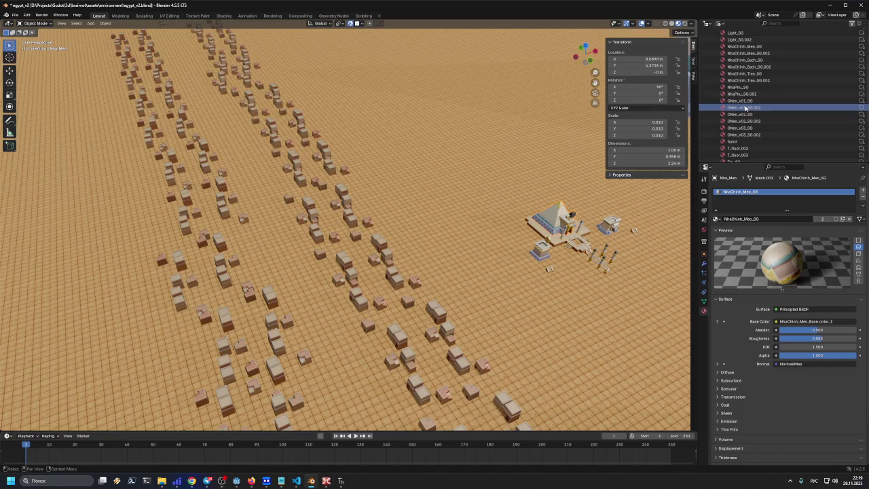
click(708, 23)
click(736, 87)
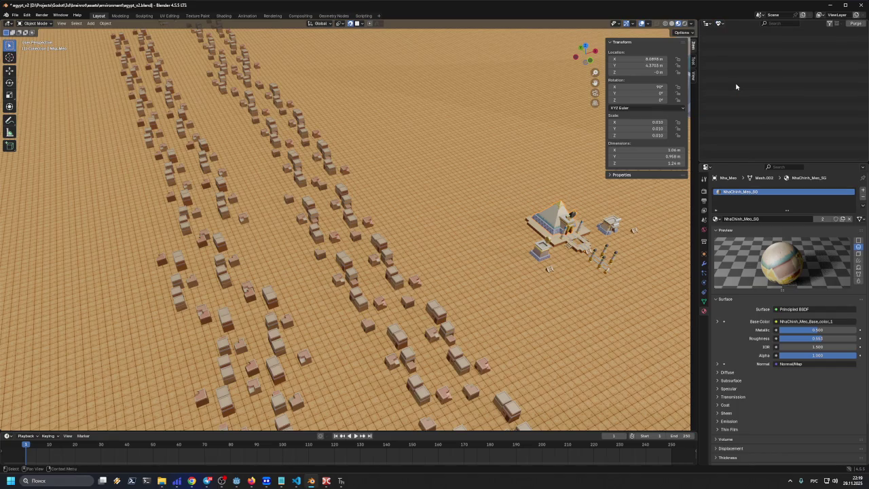
Step: Show the Blender File data in the Outliner and select the ONen_v01_SG material
click(720, 24)
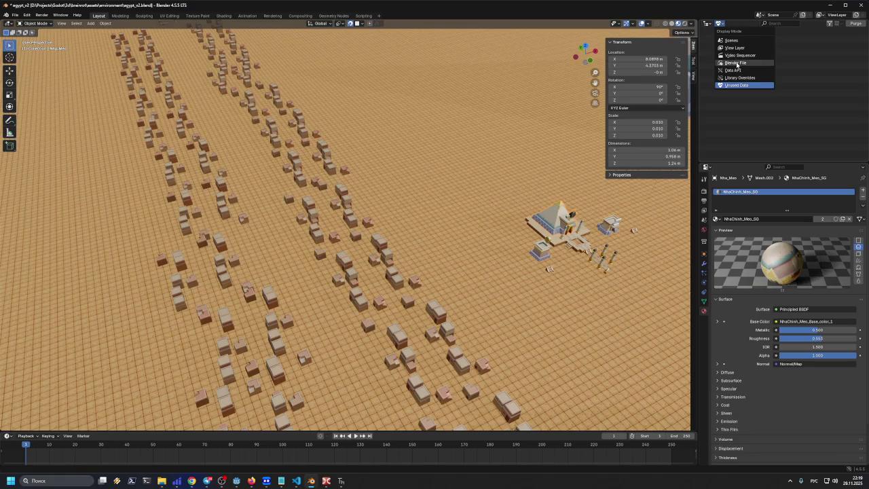
click(736, 63)
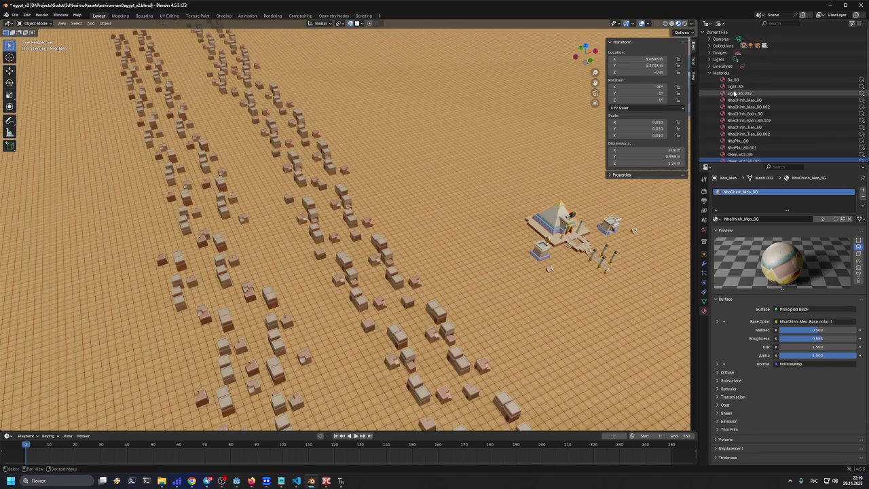
scroll(741, 113, down, 2)
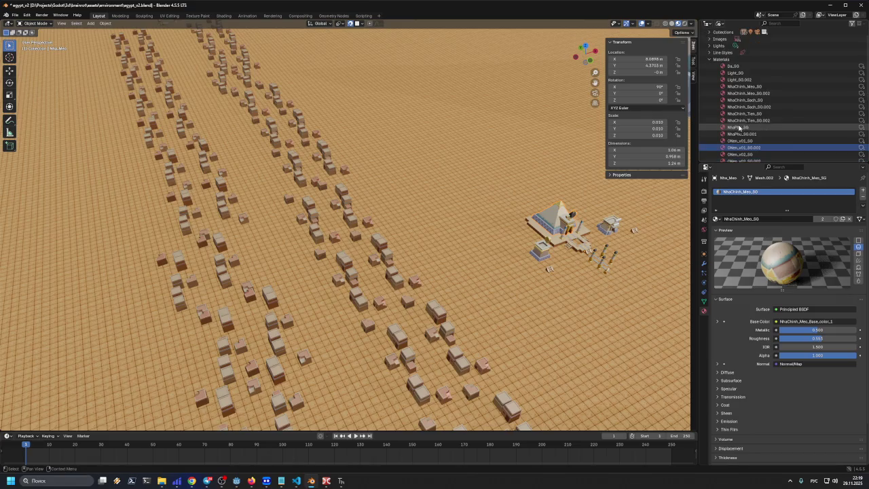
click(746, 129)
right_click(747, 129)
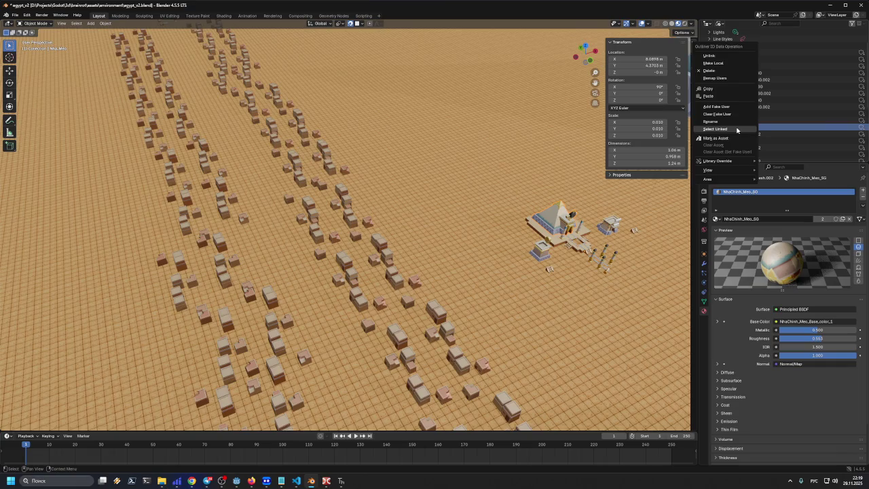
Step: Select every object that uses the ONen_v01 material with Select Linked
scroll(384, 212, down, 8)
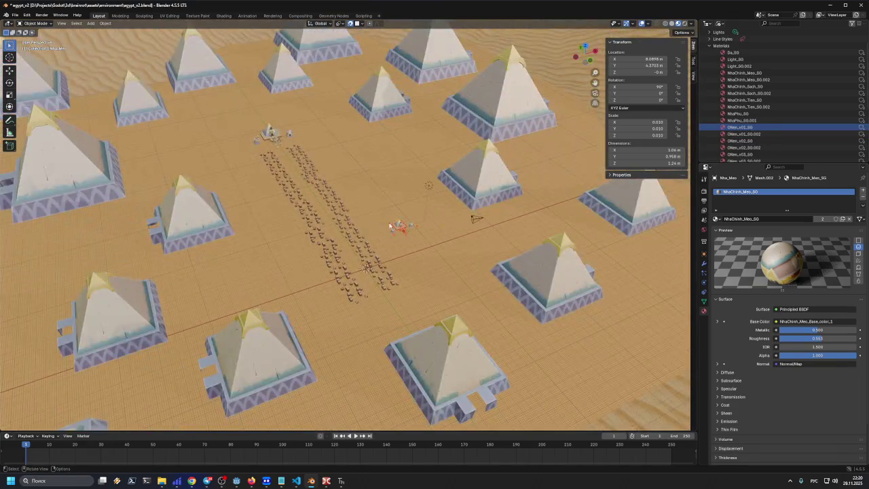
scroll(389, 225, up, 5)
click(592, 200)
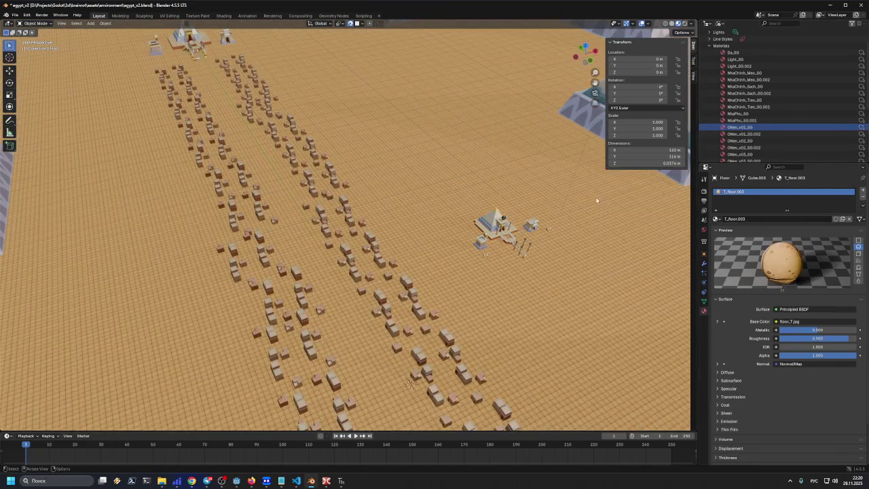
right_click(731, 134)
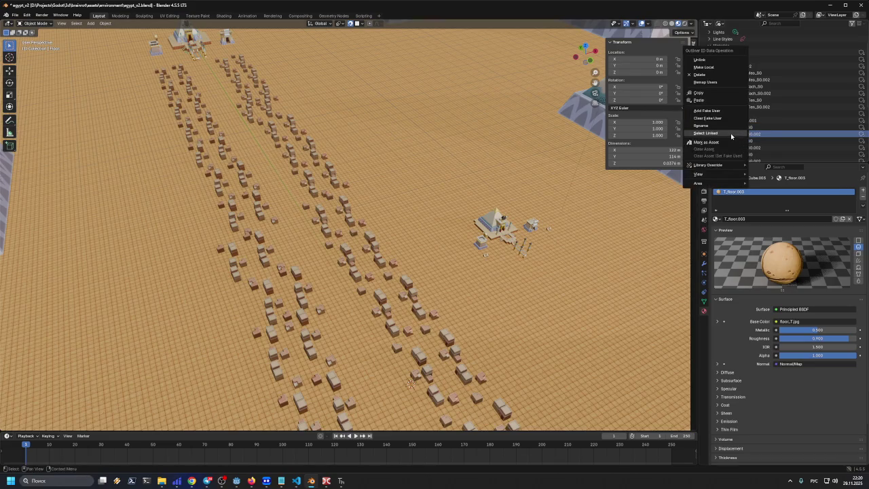
click(730, 133)
Step: Copy the small Nha_Meo pyramid house object to the clipboard
scroll(486, 188, down, 5)
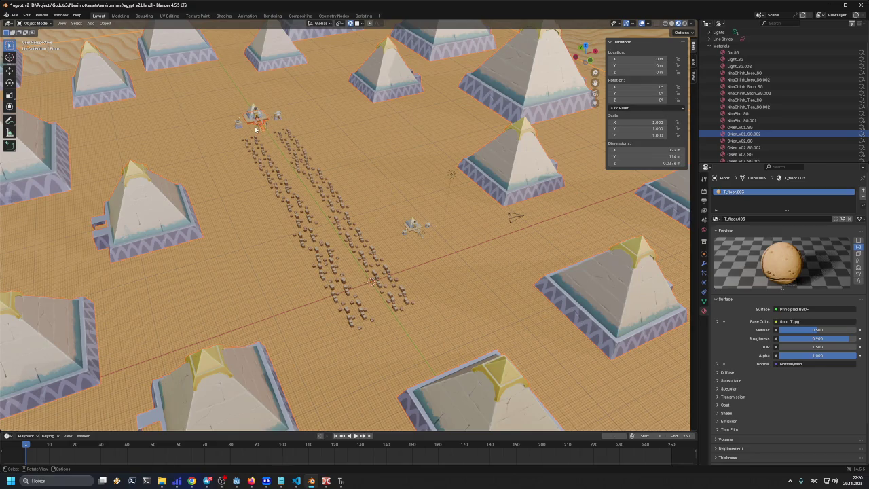
scroll(350, 195, up, 5)
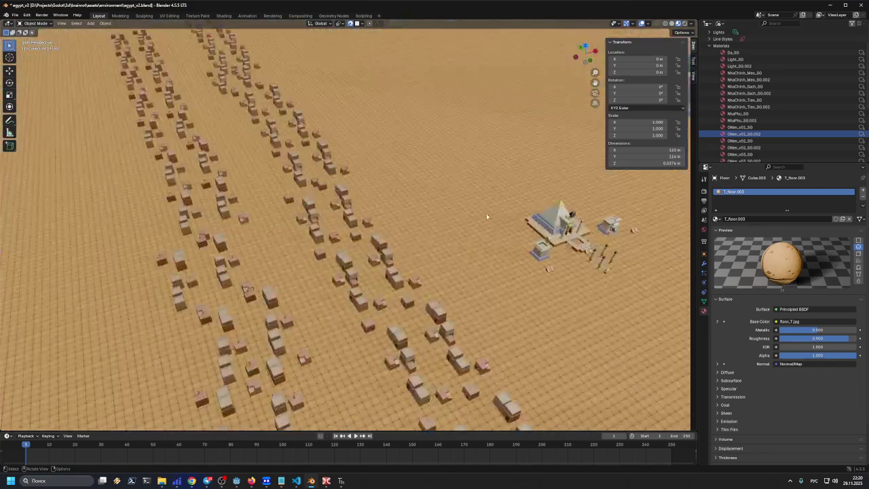
click(554, 215)
key(ctrl+c)
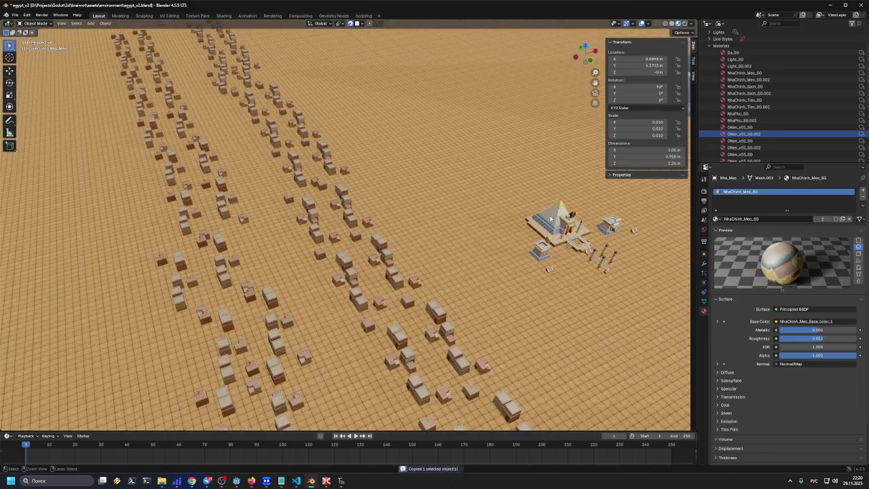
Step: Paste a copy of the pyramid house and move it left of the original
click(504, 204)
key(ctrl+v)
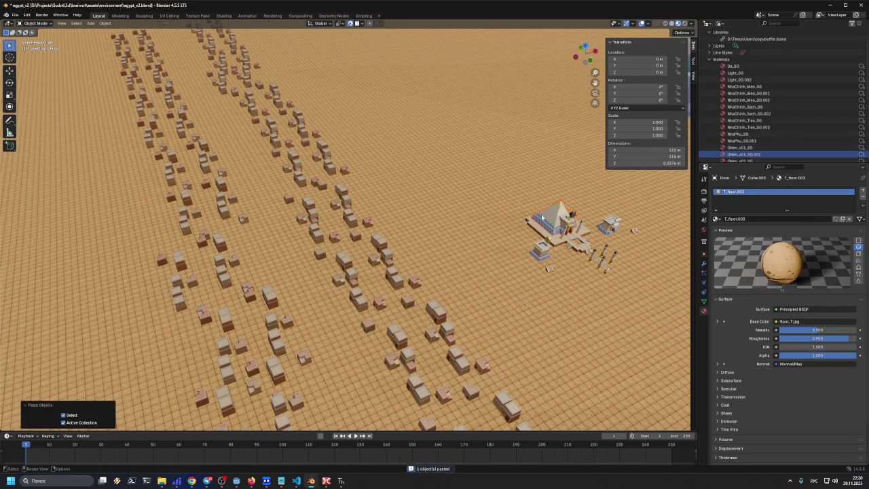
key(g)
click(506, 196)
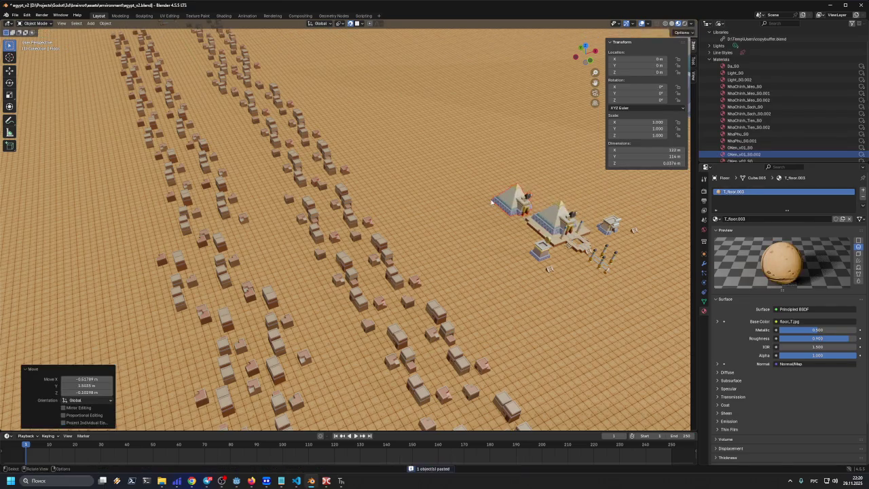
Step: Clear the selection, then select all objects linked to an ONen_v01 material
scroll(708, 149, down, 2)
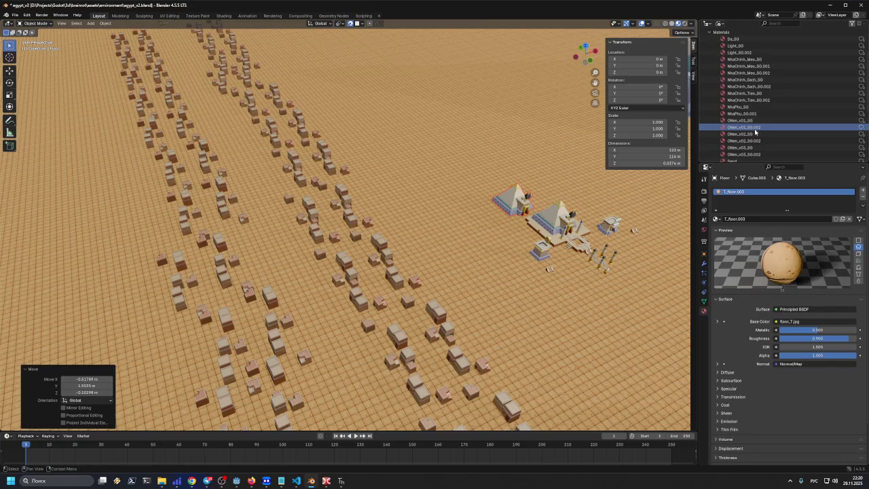
scroll(755, 132, down, 4)
scroll(754, 134, up, 5)
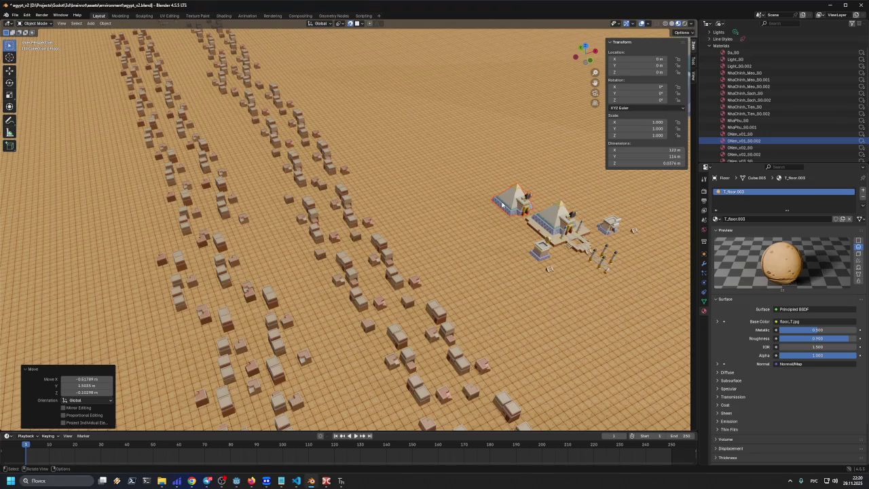
scroll(787, 127, down, 3)
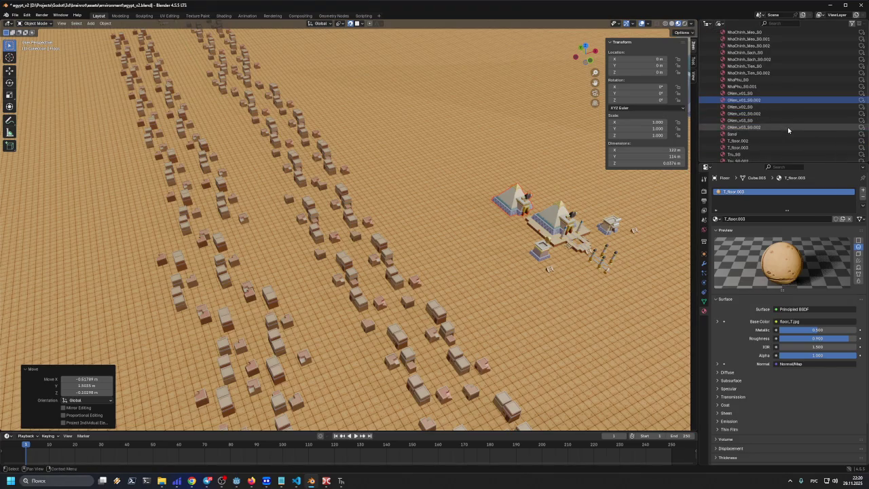
click(763, 99)
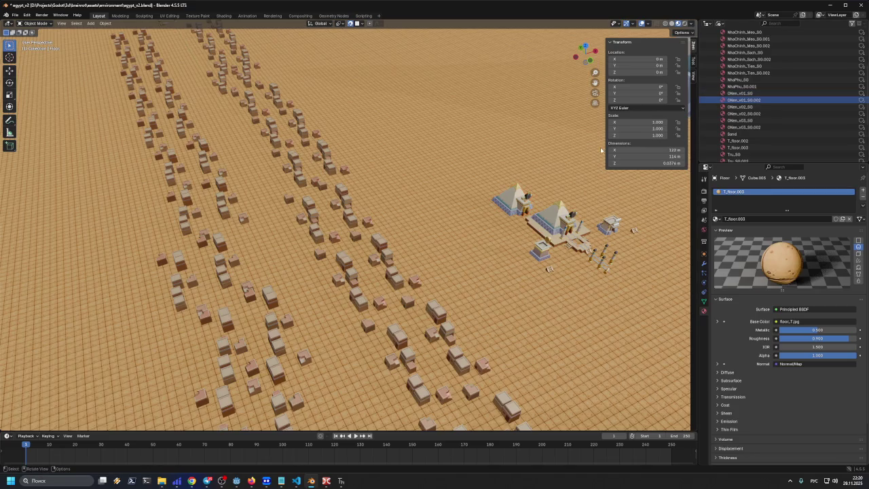
right_click(755, 95)
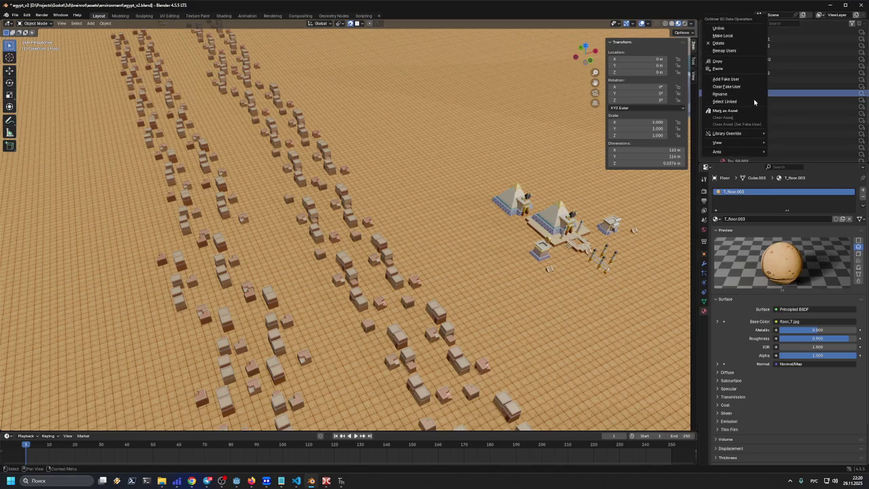
click(749, 102)
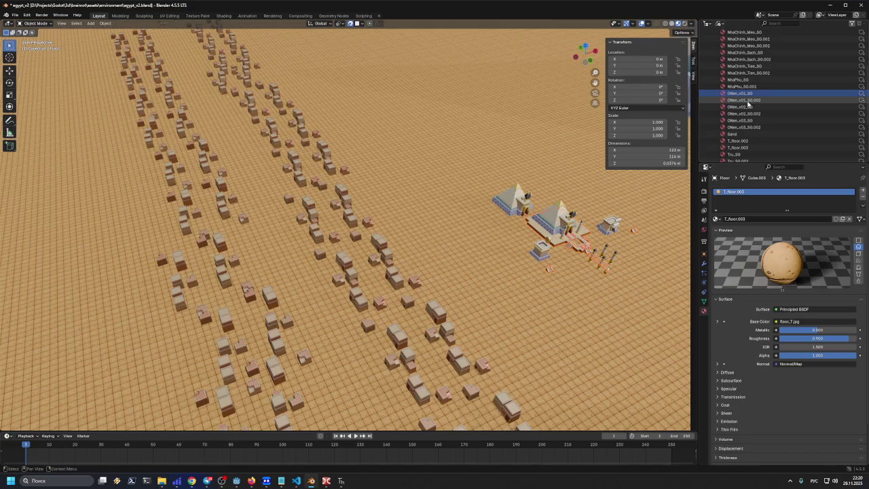